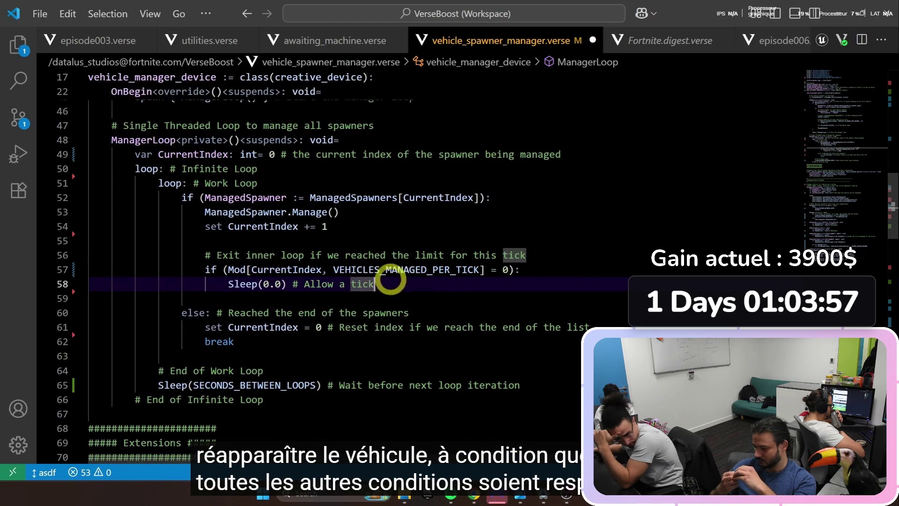
- Highlight lines of the vehicle_spawner_manager.verse code shown in the fullscreen tutorial
{"action": "triple_click", "coordinate": [204, 257]}
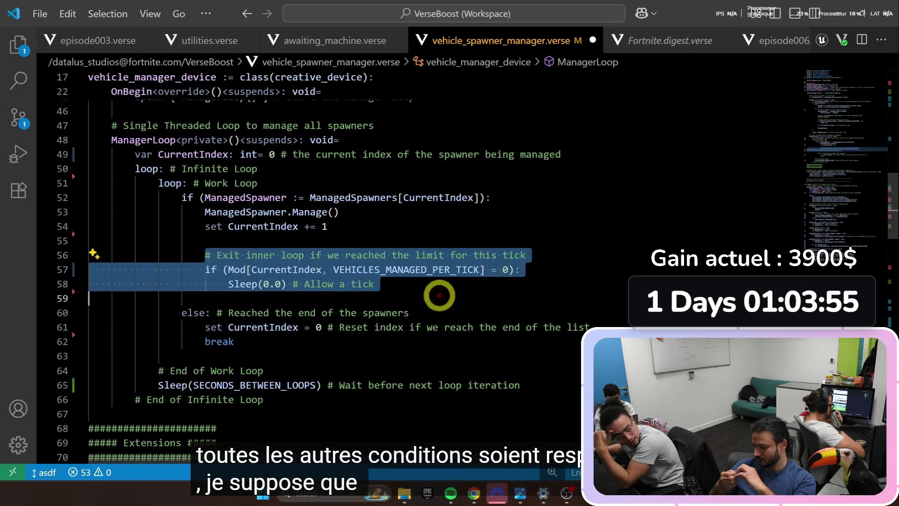
{"action": "key", "text": "Delete"}
{"action": "left_click", "coordinate": [211, 254]}
{"action": "left_click_drag", "start_coordinate": [203, 254], "coordinate": [457, 262]}
{"action": "left_click", "coordinate": [417, 270]}
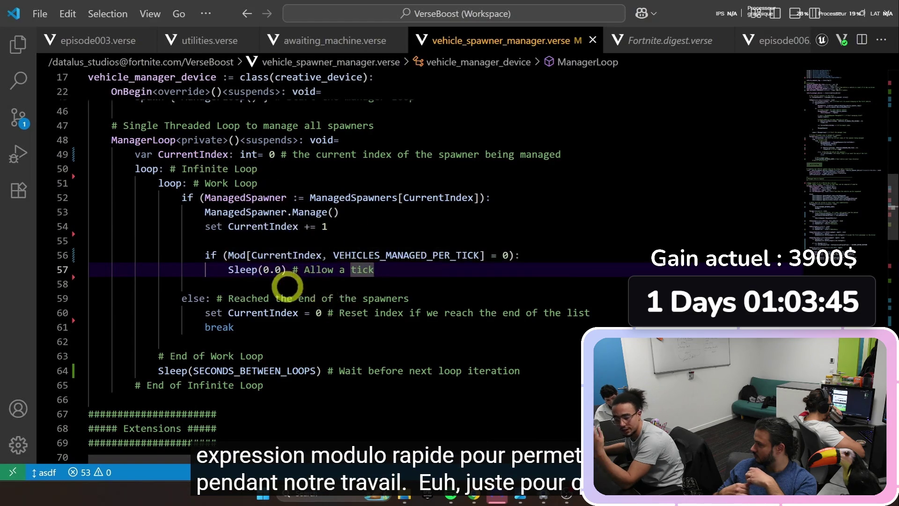
{"action": "scroll", "coordinate": [302, 283], "scroll_direction": "down", "scroll_amount": 3}
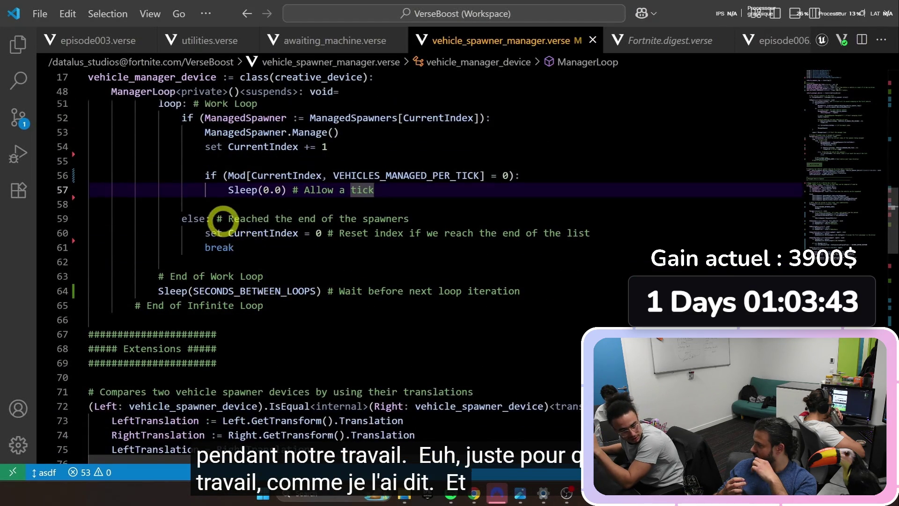
{"action": "scroll", "coordinate": [225, 222], "scroll_direction": "up", "scroll_amount": 3}
{"action": "left_click_drag", "start_coordinate": [200, 225], "coordinate": [518, 223]}
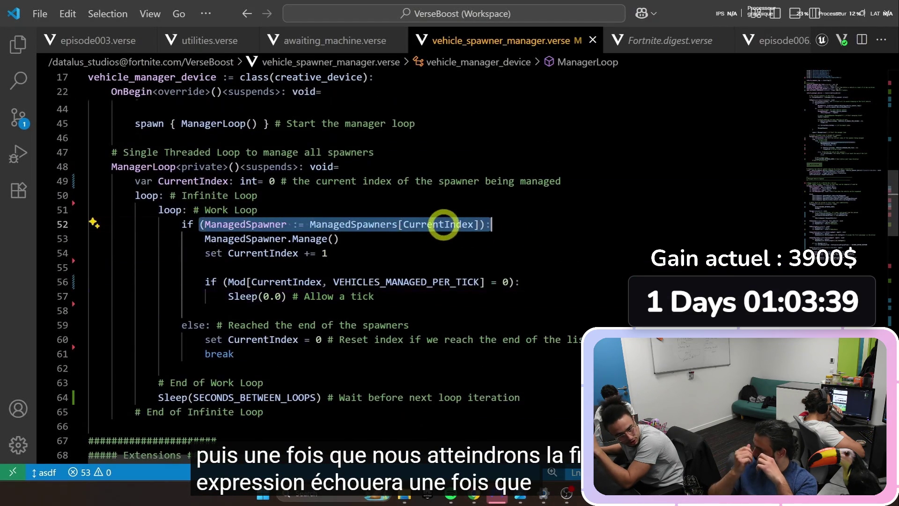
{"action": "left_click", "coordinate": [443, 224]}
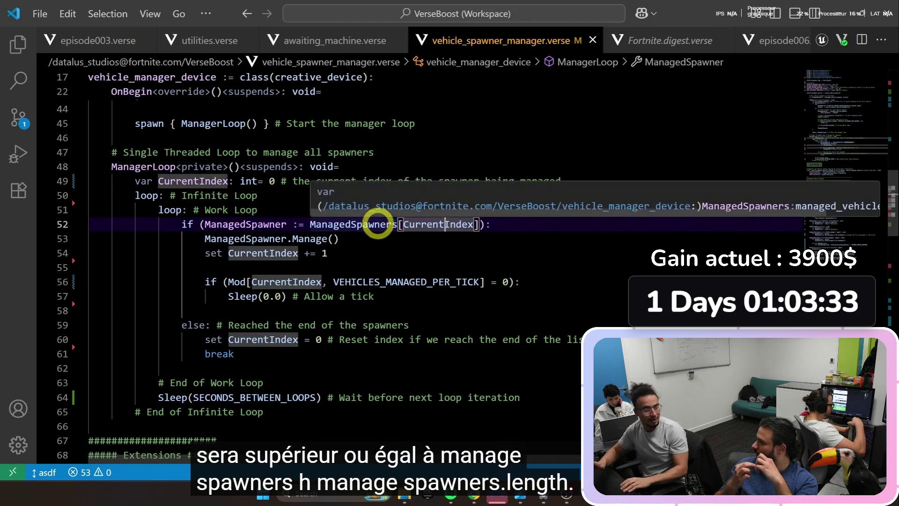
- Select further code passages while the tutorial plays on
{"action": "mouse_move", "coordinate": [183, 324]}
{"action": "left_mouse_down"}
{"action": "mouse_move", "coordinate": [271, 351]}
{"action": "mouse_move", "coordinate": [278, 364]}
{"action": "left_mouse_up"}
{"action": "left_click", "coordinate": [223, 338]}
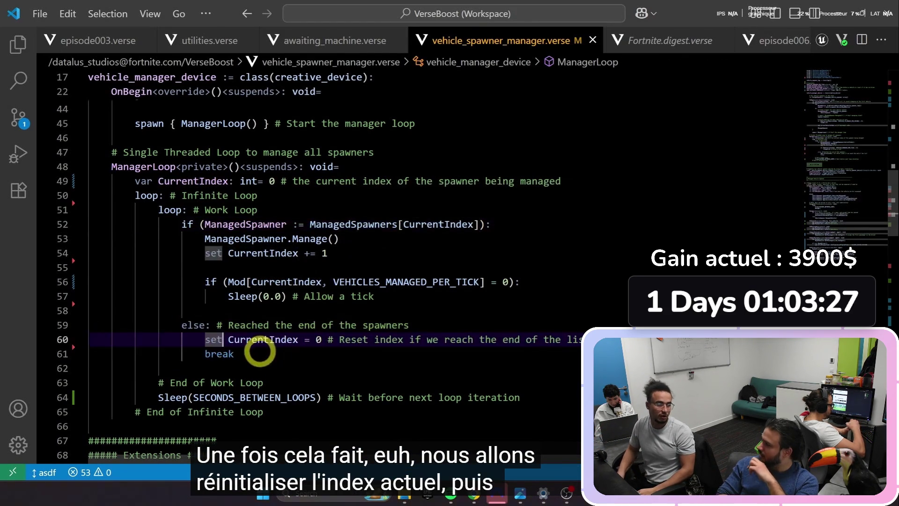
{"action": "left_click", "coordinate": [257, 354]}
{"action": "left_click", "coordinate": [281, 225]}
{"action": "left_click", "coordinate": [282, 311]}
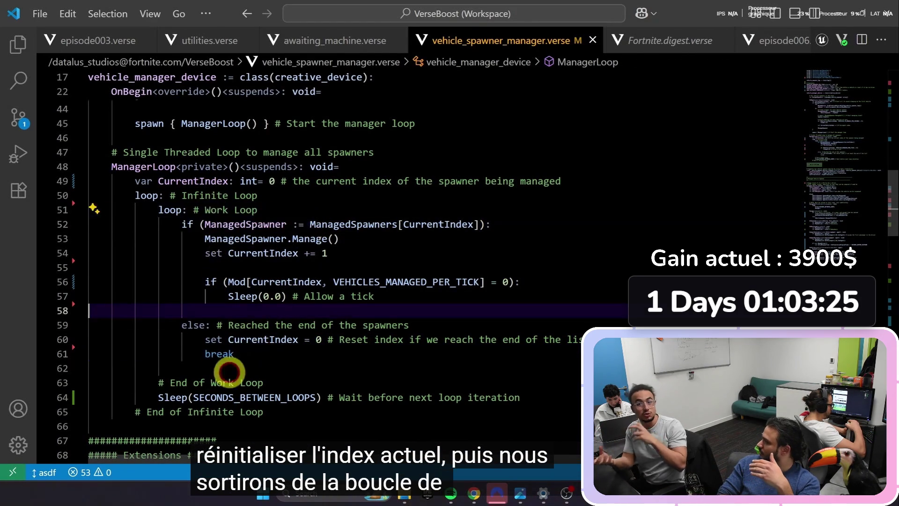
{"action": "left_click_drag", "start_coordinate": [160, 397], "coordinate": [541, 393]}
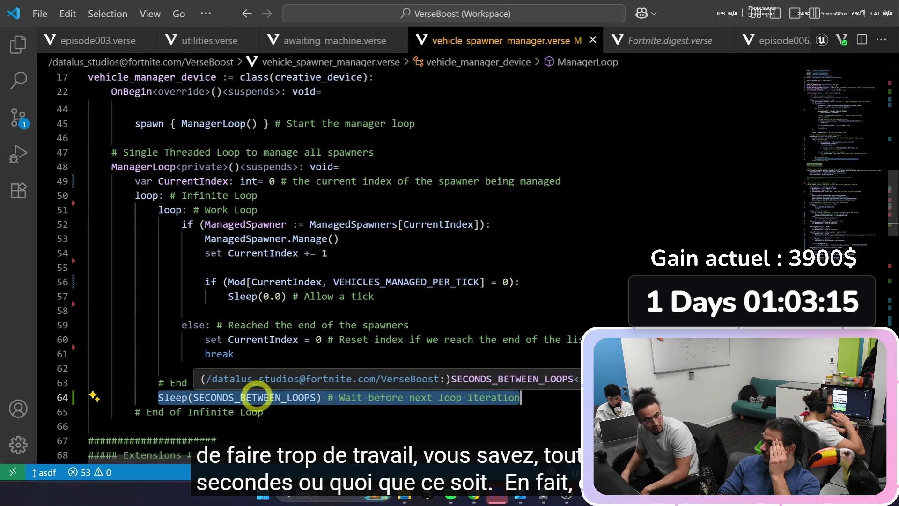
{"action": "left_click", "coordinate": [256, 395], "text": "ctrl"}
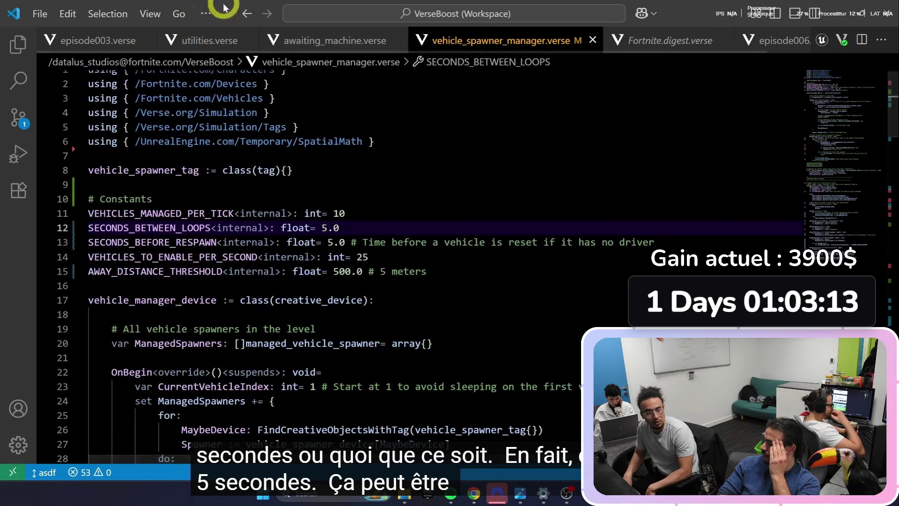
{"action": "left_click", "coordinate": [244, 15]}
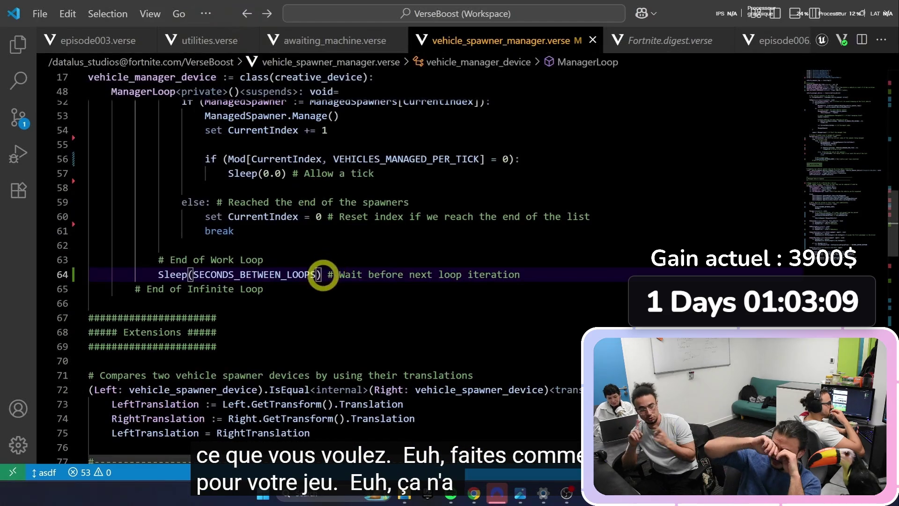
- Review the ManagerLoop code and VEHICLES_MANAGED_PER_TICK constant, then bring up the window switcher
{"action": "scroll", "coordinate": [323, 281], "scroll_direction": "up", "scroll_amount": 3}
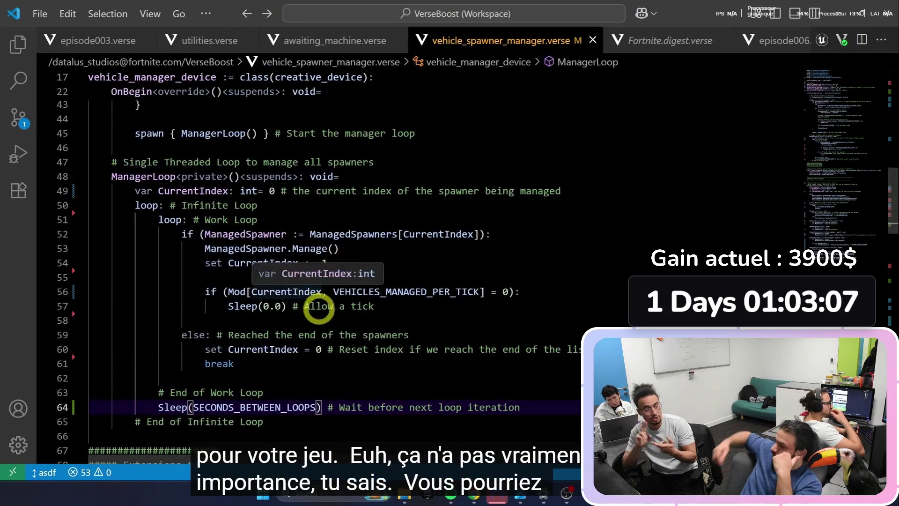
{"action": "left_click_drag", "start_coordinate": [231, 305], "coordinate": [473, 307]}
{"action": "left_click", "coordinate": [250, 307]}
{"action": "left_click_drag", "start_coordinate": [229, 307], "coordinate": [432, 308]}
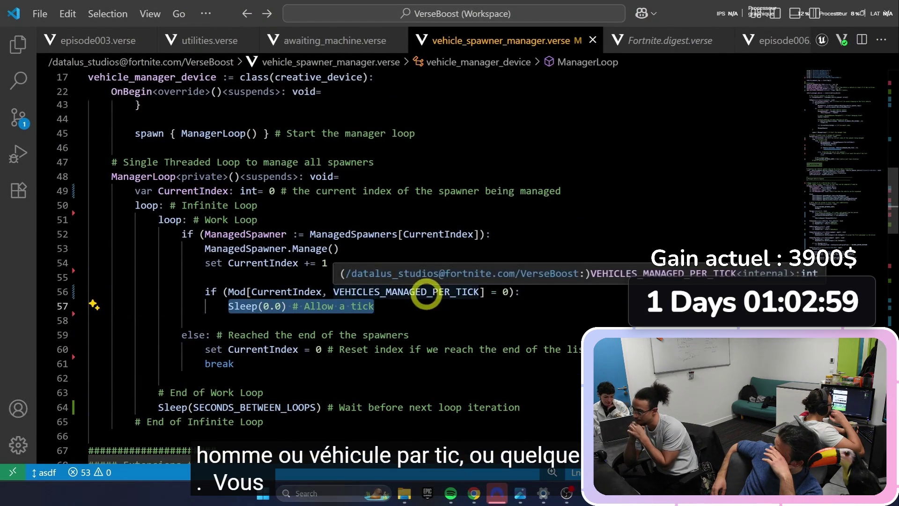
{"action": "scroll", "coordinate": [402, 320], "scroll_direction": "up", "scroll_amount": 5}
{"action": "scroll", "coordinate": [405, 329], "scroll_direction": "up", "scroll_amount": 6}
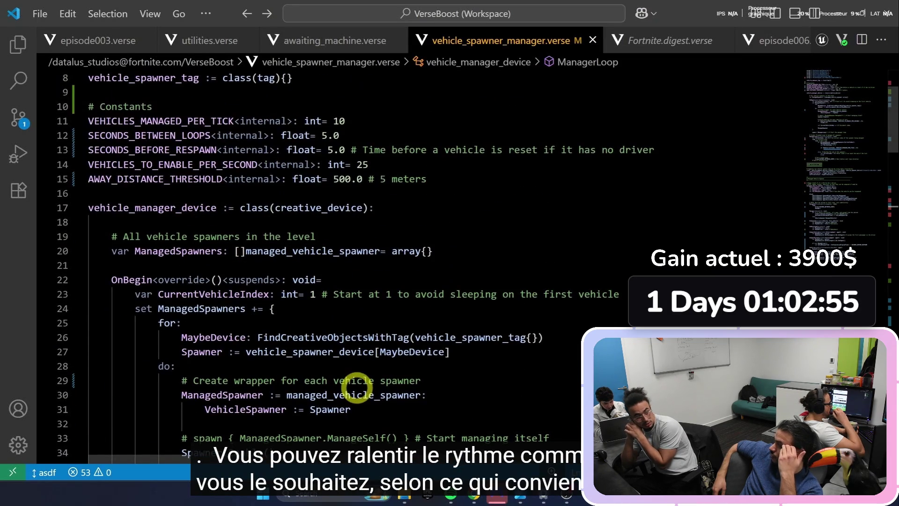
{"action": "scroll", "coordinate": [356, 386], "scroll_direction": "down", "scroll_amount": 2}
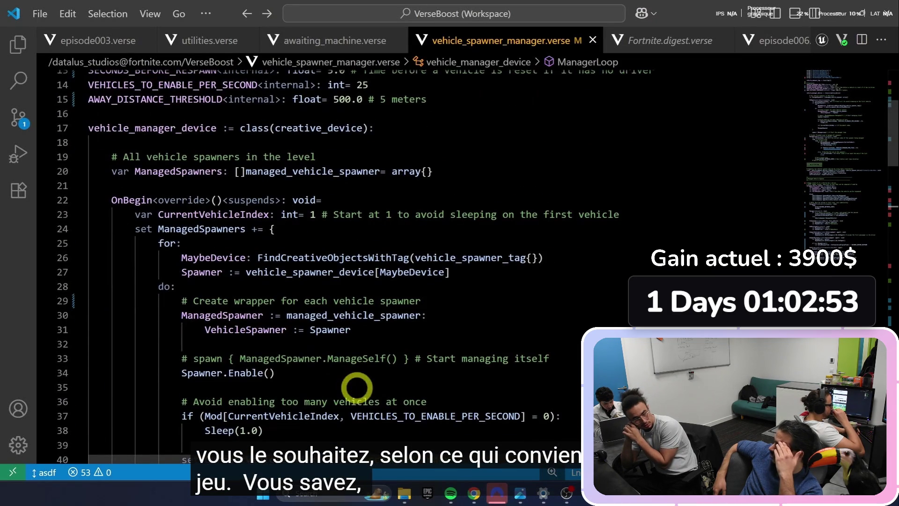
{"action": "scroll", "coordinate": [358, 387], "scroll_direction": "up", "scroll_amount": 4}
{"action": "scroll", "coordinate": [357, 403], "scroll_direction": "down", "scroll_amount": 8}
{"action": "key", "text": "alt+Tab"}
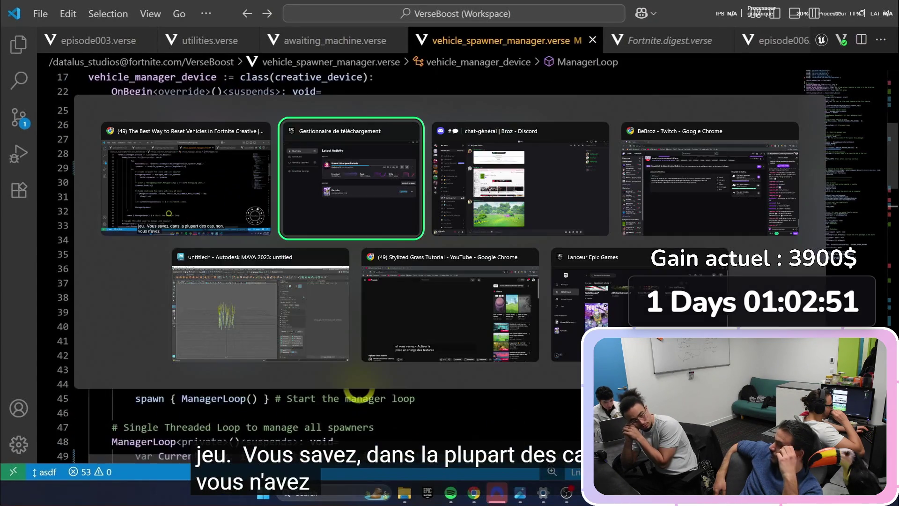
- Close the window switcher, pause the tutorial and rewind it five seconds
{"action": "key", "text": "Escape"}
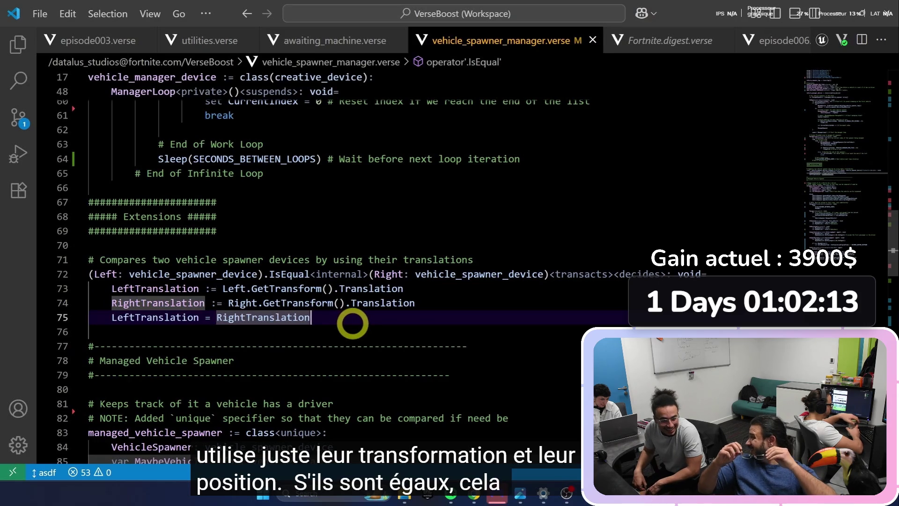
{"action": "key", "text": "space"}
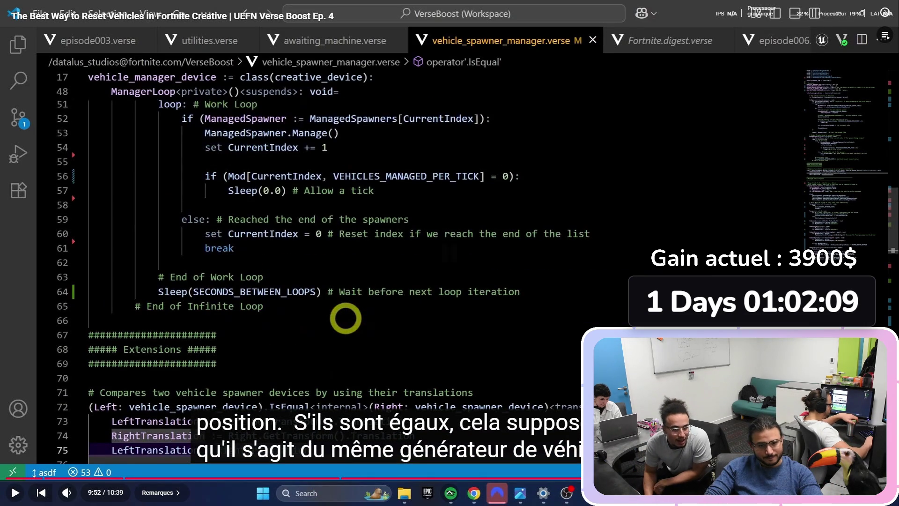
{"action": "key", "text": "Left"}
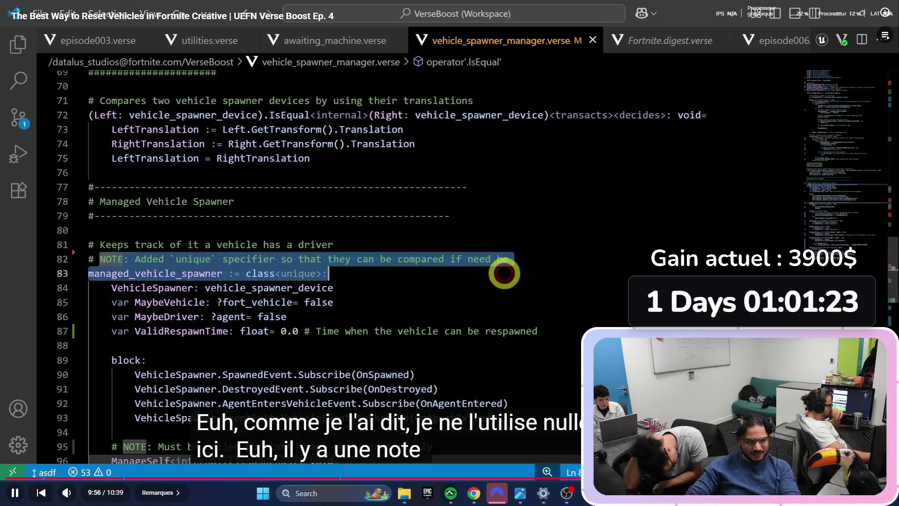
- Leave fullscreen at 9:56 and return to the normal watch page
{"action": "key", "text": "Escape"}
{"action": "key", "text": "space"}
{"action": "key", "text": "Escape"}
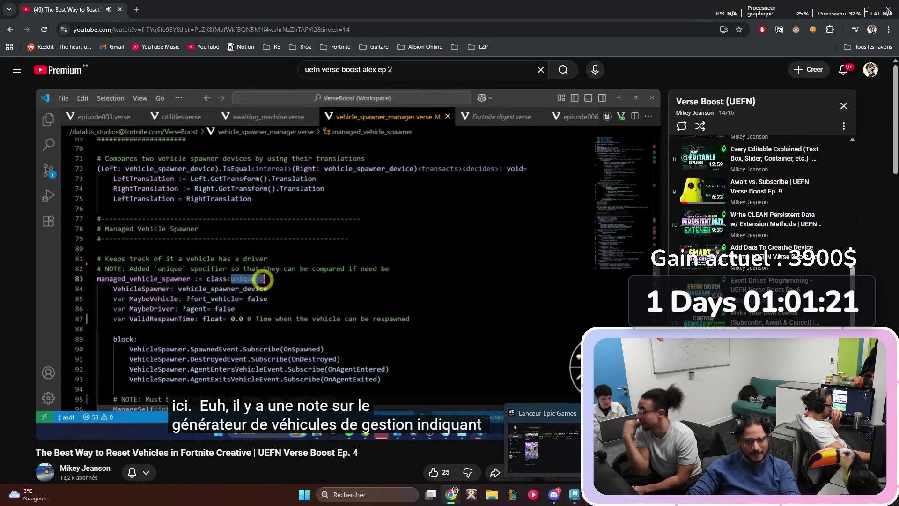
- Bring up the Epic Games Launcher, then dismiss it back to YouTube
{"action": "left_click", "coordinate": [543, 442]}
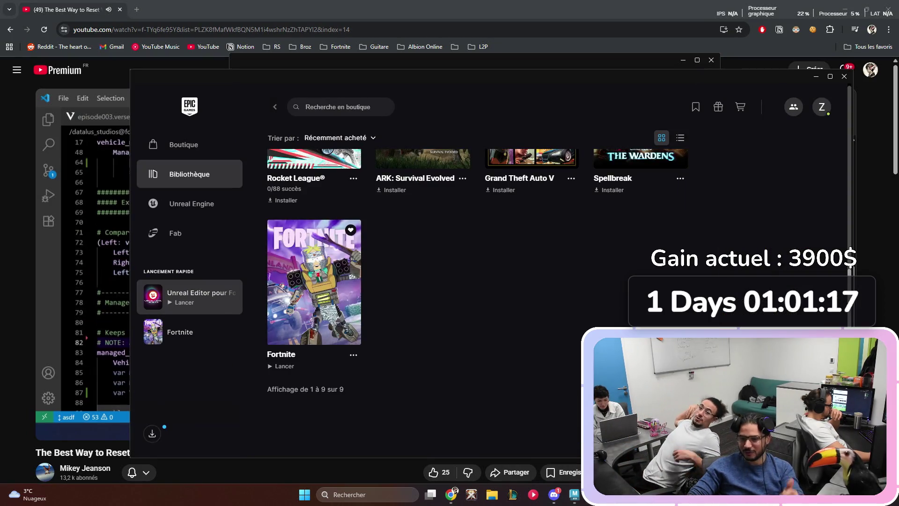
{"action": "mouse_move", "coordinate": [543, 495]}
{"action": "key", "text": "alt+Tab"}
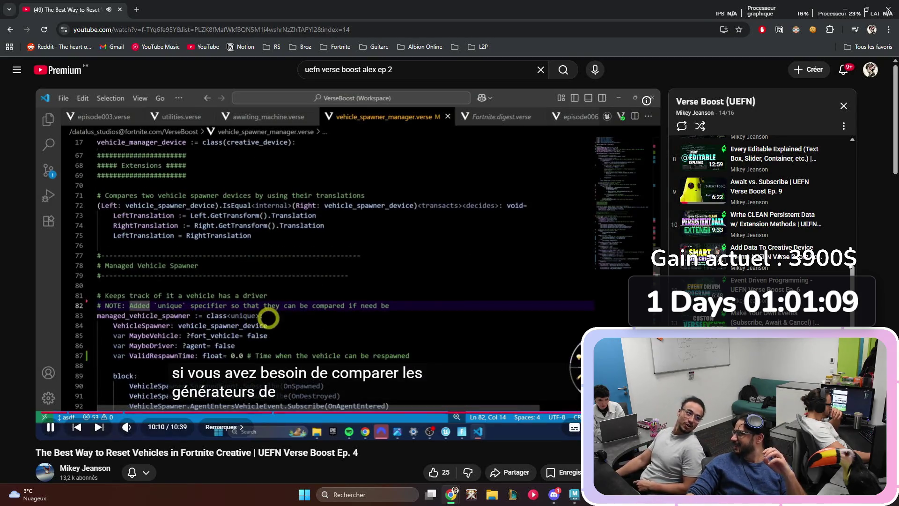
- Scroll down to the video description holding the Verse Glossary link
{"action": "scroll", "coordinate": [641, 199], "scroll_direction": "down", "scroll_amount": 5}
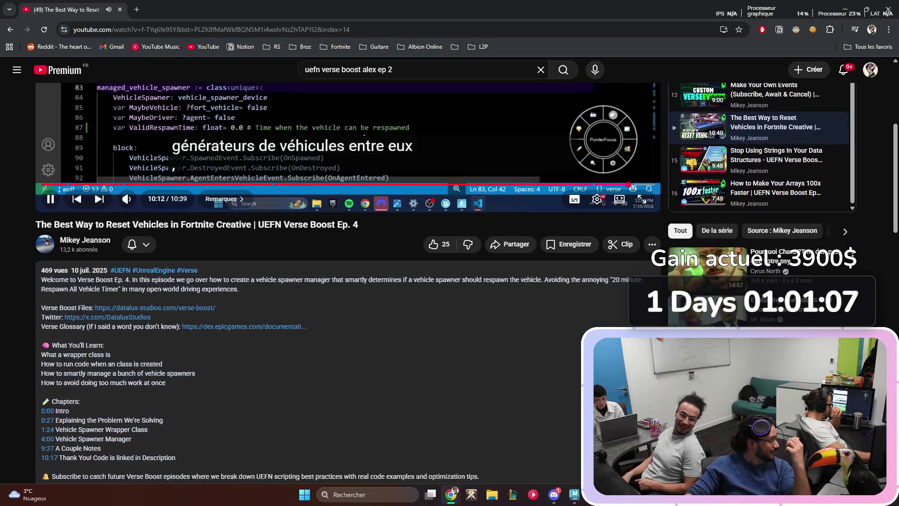
{"action": "scroll", "coordinate": [348, 281], "scroll_direction": "down", "scroll_amount": 2}
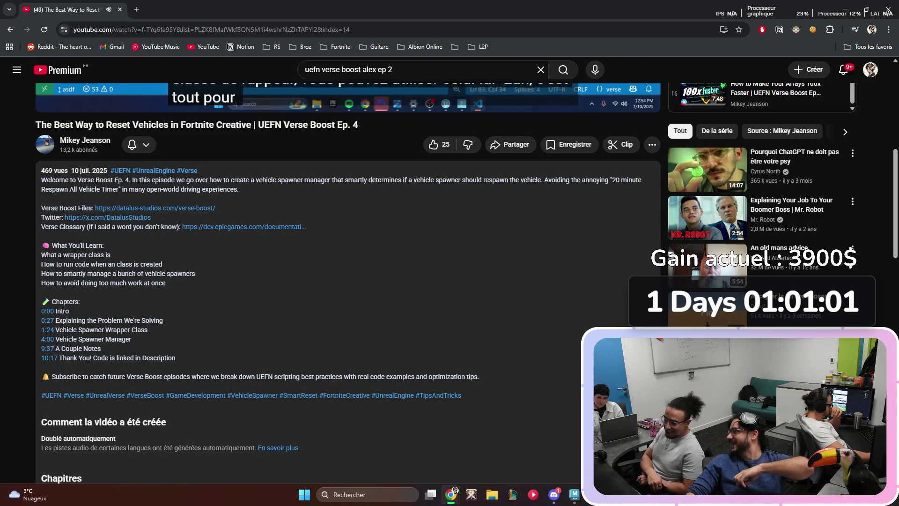
{"action": "scroll", "coordinate": [349, 281], "scroll_direction": "up", "scroll_amount": 2}
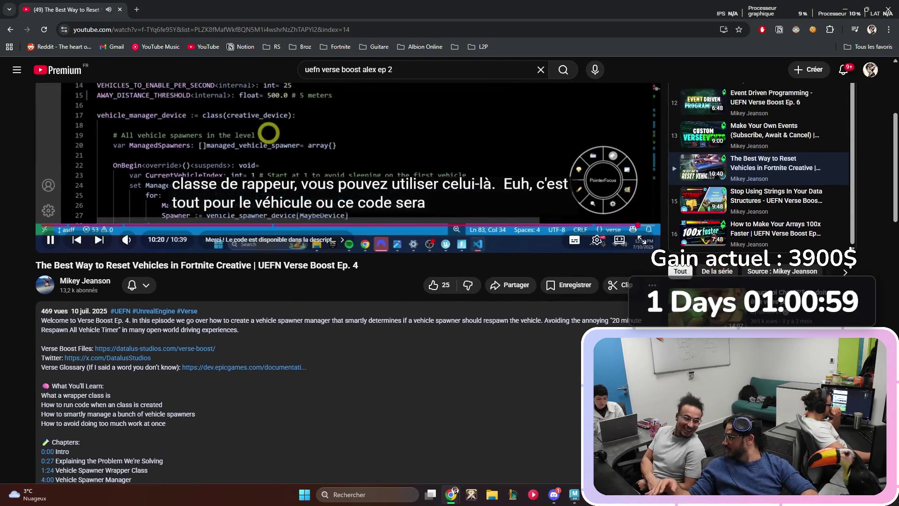
{"action": "scroll", "coordinate": [349, 281], "scroll_direction": "down", "scroll_amount": 2}
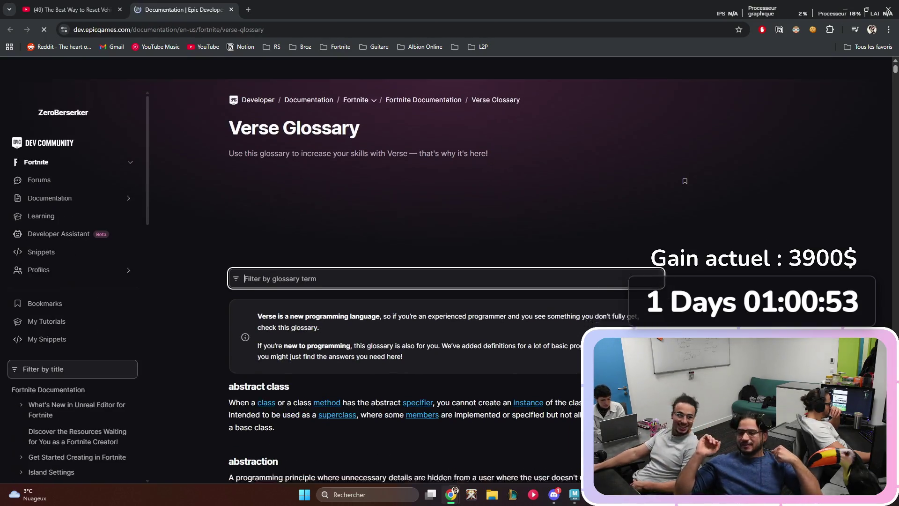
- Read the Verse Glossary and save the page into the L2P bookmarks folder
{"action": "scroll", "coordinate": [444, 281], "scroll_direction": "down", "scroll_amount": 15}
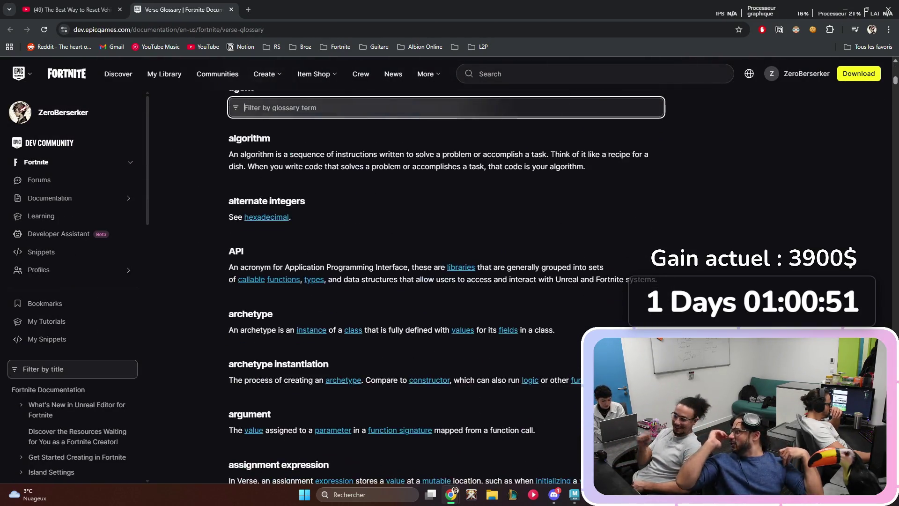
{"action": "scroll", "coordinate": [445, 281], "scroll_direction": "down", "scroll_amount": 6}
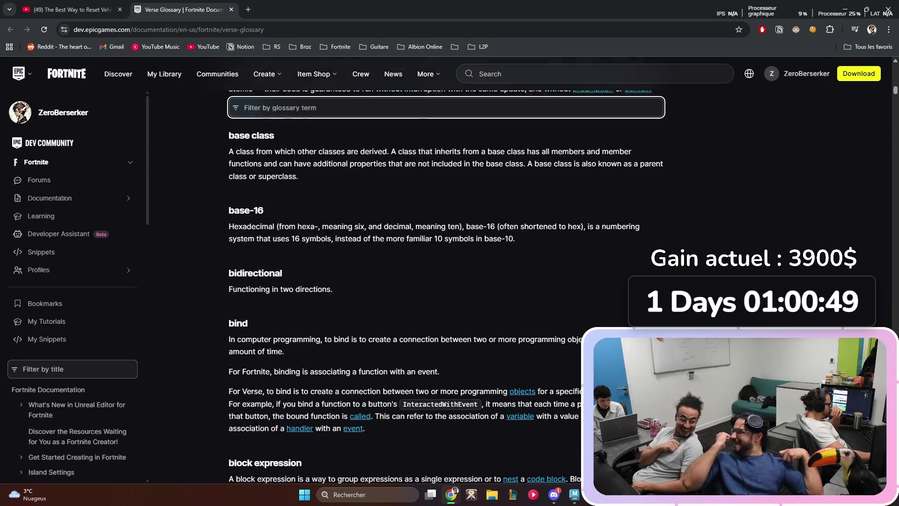
{"action": "scroll", "coordinate": [444, 281], "scroll_direction": "up", "scroll_amount": 3}
{"action": "left_click_drag", "start_coordinate": [344, 213], "coordinate": [405, 212]}
{"action": "scroll", "coordinate": [445, 281], "scroll_direction": "down", "scroll_amount": 13}
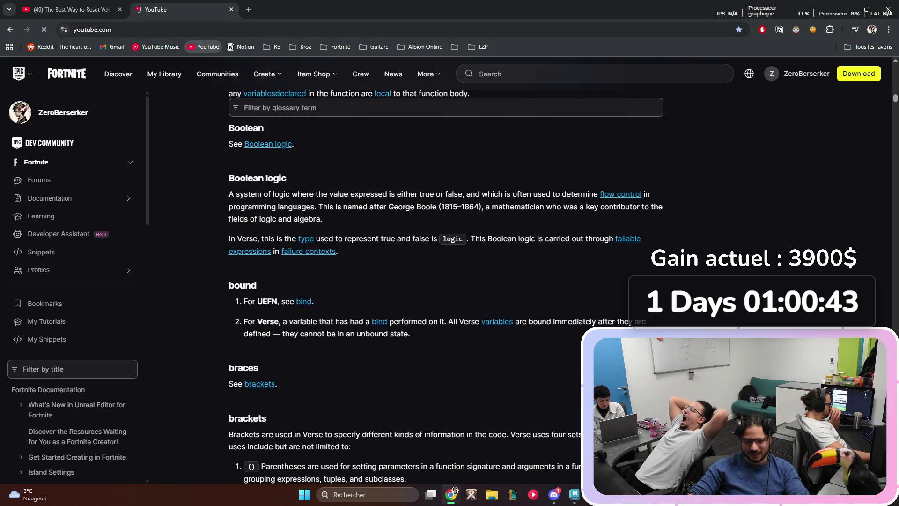
{"action": "left_click", "coordinate": [422, 29]}
{"action": "left_click_drag", "start_coordinate": [421, 30], "coordinate": [489, 66]}
{"action": "left_click_drag", "start_coordinate": [480, 64], "coordinate": [484, 86]}
- Open and close the Fortnite learning page from L2P, then close the glossary tab
{"action": "left_click", "coordinate": [480, 46]}
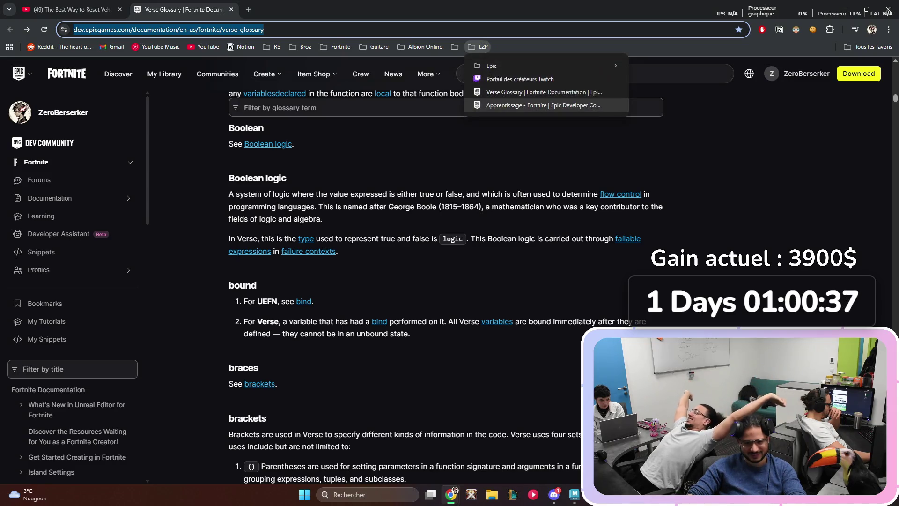
{"action": "left_click", "coordinate": [543, 105]}
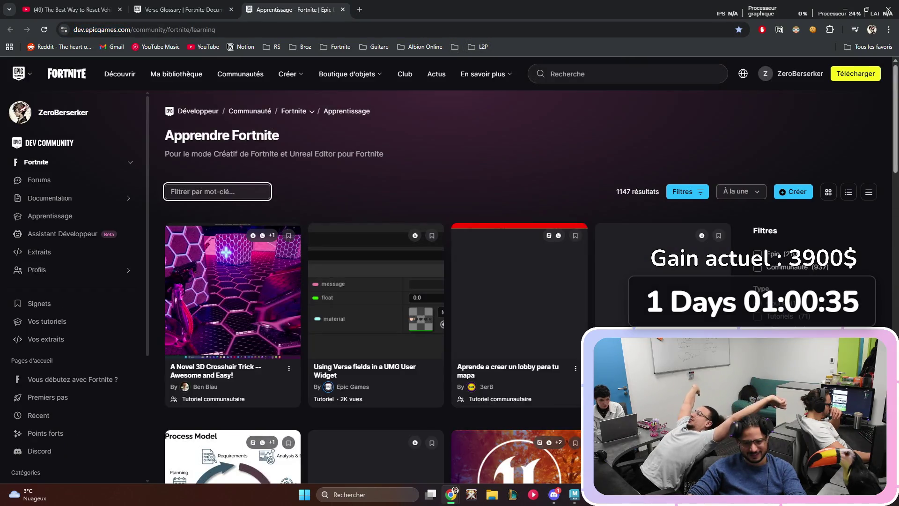
{"action": "key", "text": "ctrl+w"}
{"action": "scroll", "coordinate": [445, 281], "scroll_direction": "down", "scroll_amount": 2}
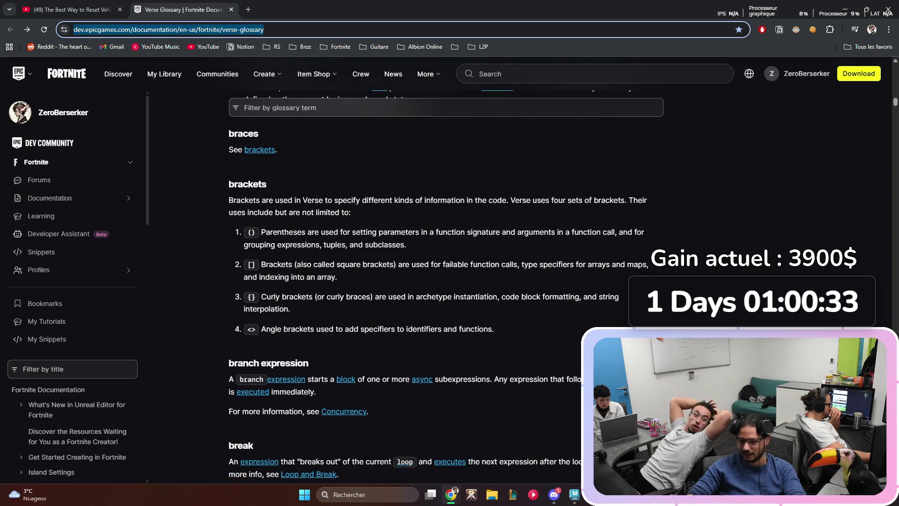
{"action": "key", "text": "ctrl+w"}
{"action": "scroll", "coordinate": [347, 280], "scroll_direction": "down", "scroll_amount": 7}
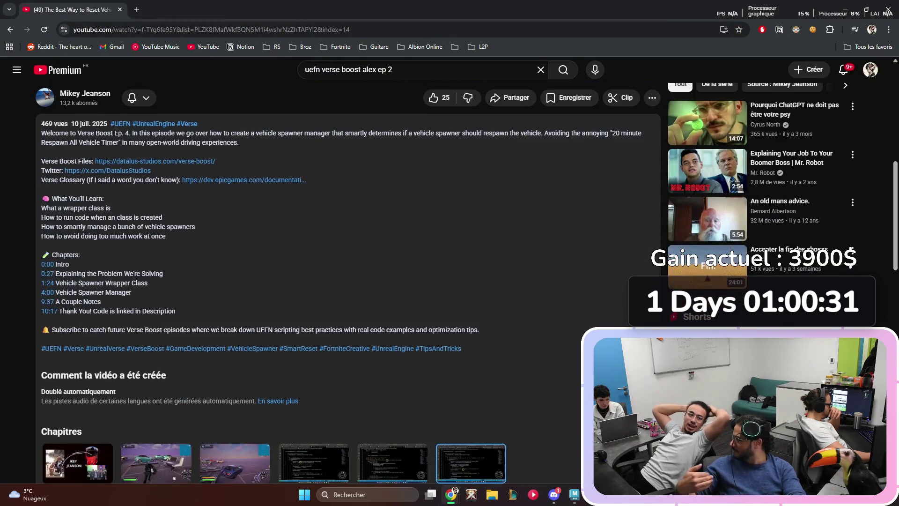
- Read through the tutorial's comments, jump back to the top, and switch to Maya
{"action": "scroll", "coordinate": [347, 281], "scroll_direction": "down", "scroll_amount": 9}
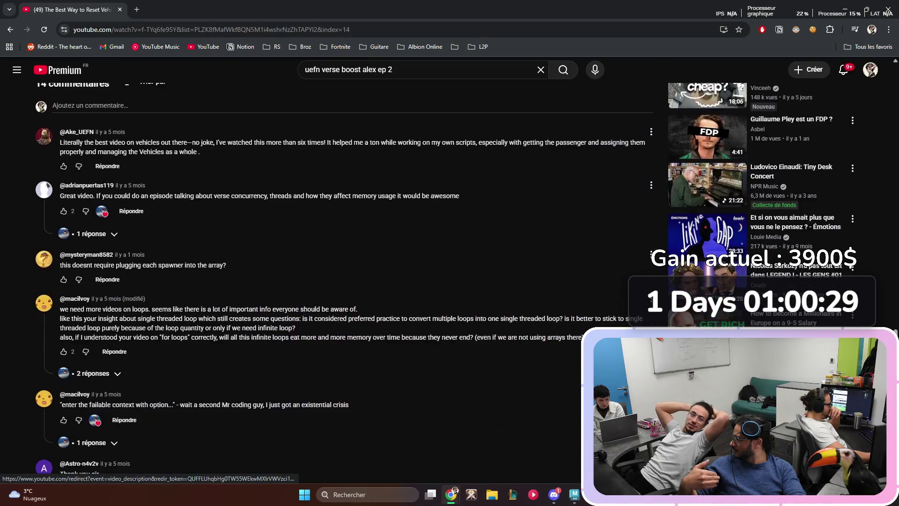
{"action": "scroll", "coordinate": [346, 280], "scroll_direction": "up", "scroll_amount": 2}
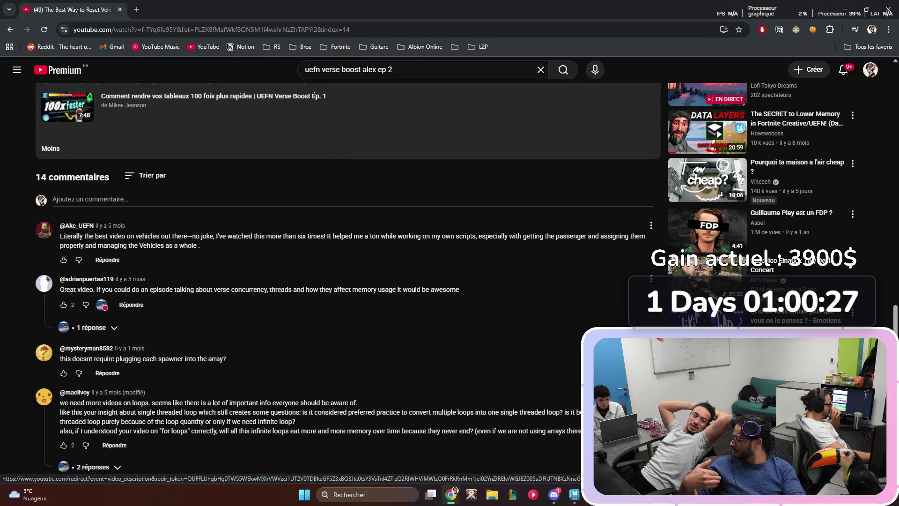
{"action": "scroll", "coordinate": [346, 280], "scroll_direction": "down", "scroll_amount": 5}
{"action": "scroll", "coordinate": [346, 281], "scroll_direction": "down", "scroll_amount": 2}
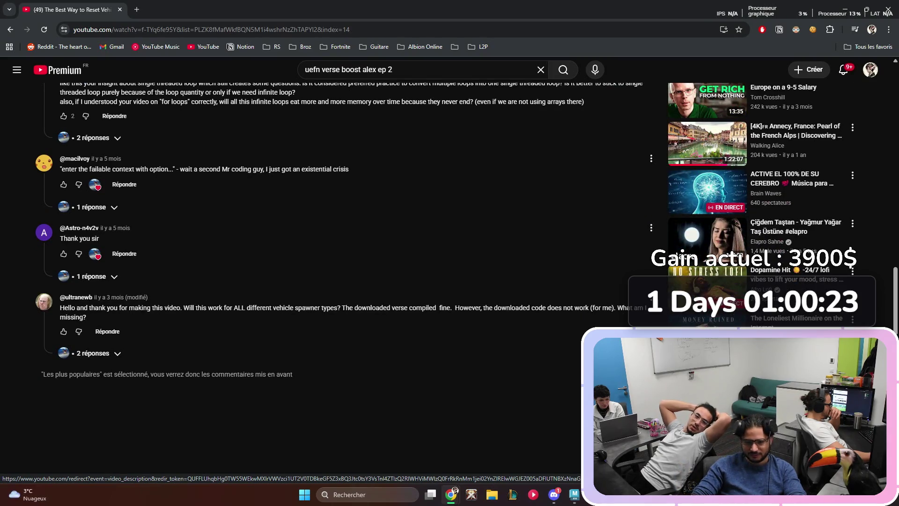
{"action": "key", "text": "Home"}
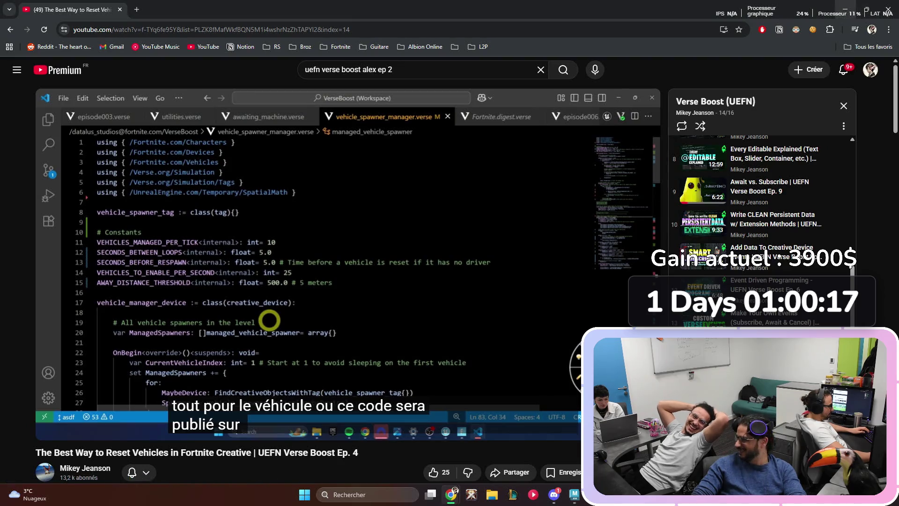
{"action": "key", "text": "alt+Tab"}
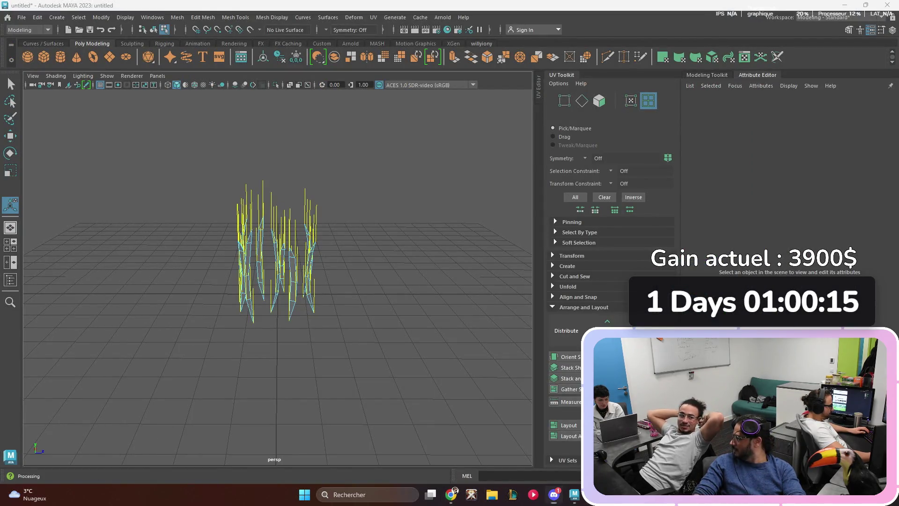
- Switch to UEFN, dismiss the News window and open the Templates project
{"action": "key", "text": "alt+Tab"}
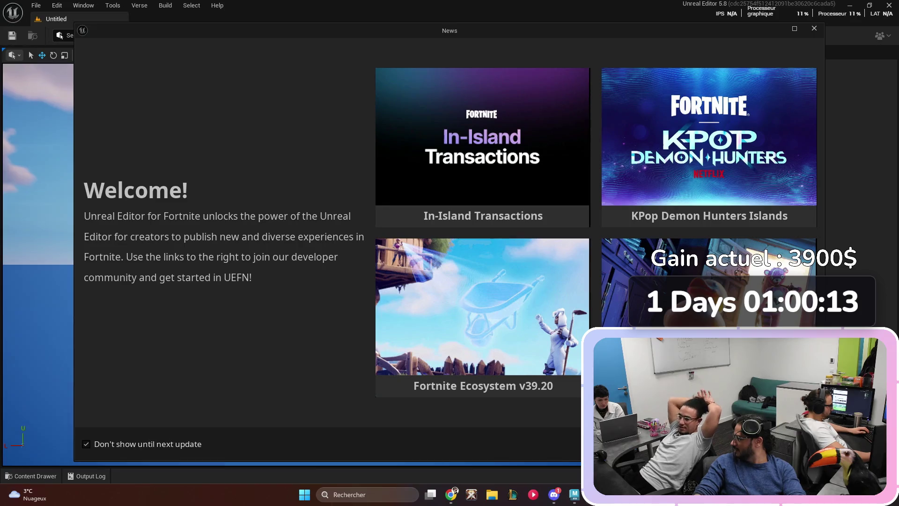
{"action": "key", "text": "Escape"}
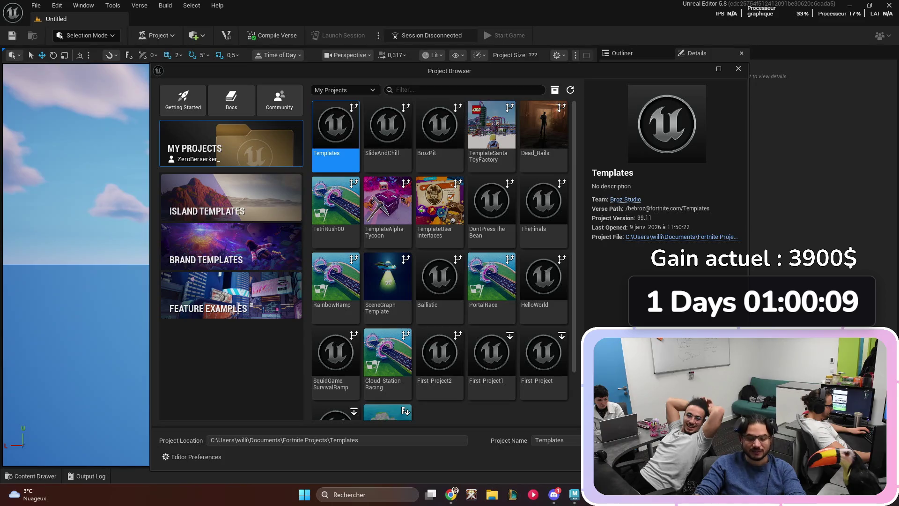
{"action": "key", "text": "Return"}
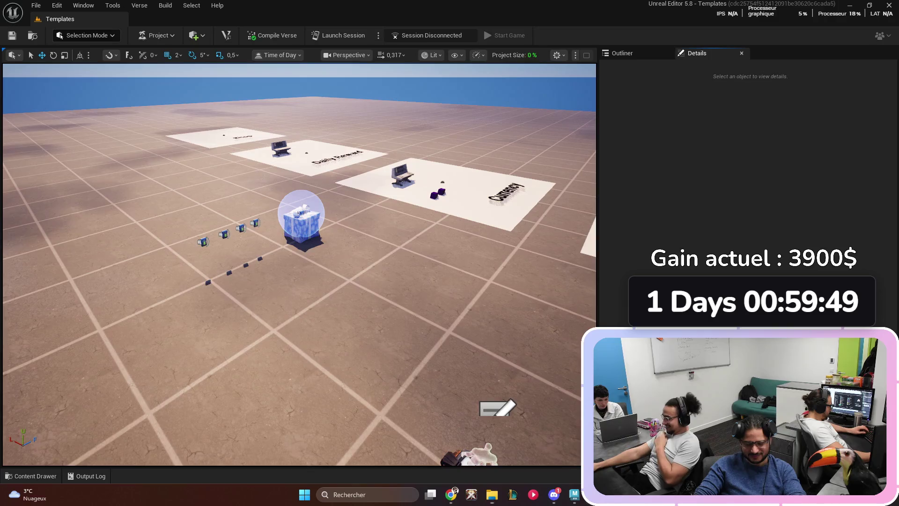
- Create a folder named Grass in Templates Content and open it
{"action": "key", "text": "ctrl+space"}
{"action": "scroll", "coordinate": [300, 145], "scroll_direction": "up", "scroll_amount": 2}
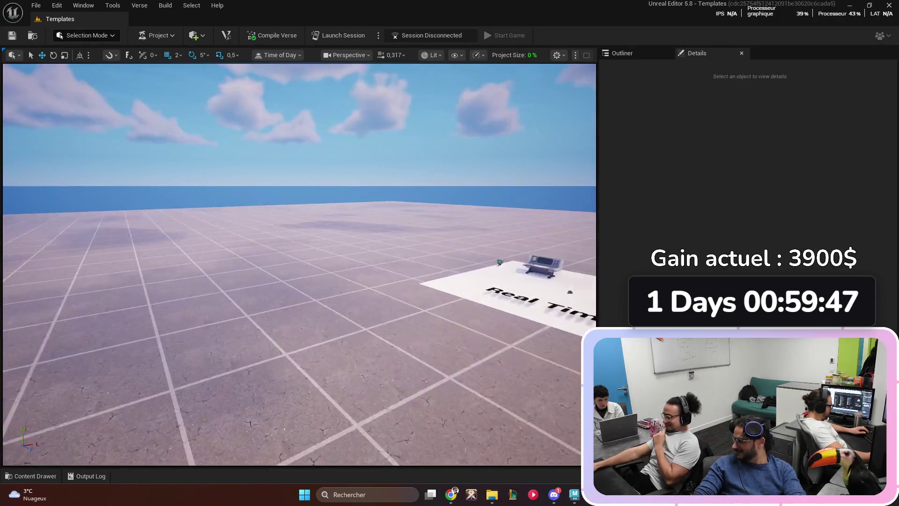
{"action": "scroll", "coordinate": [299, 265], "scroll_direction": "up", "scroll_amount": 3}
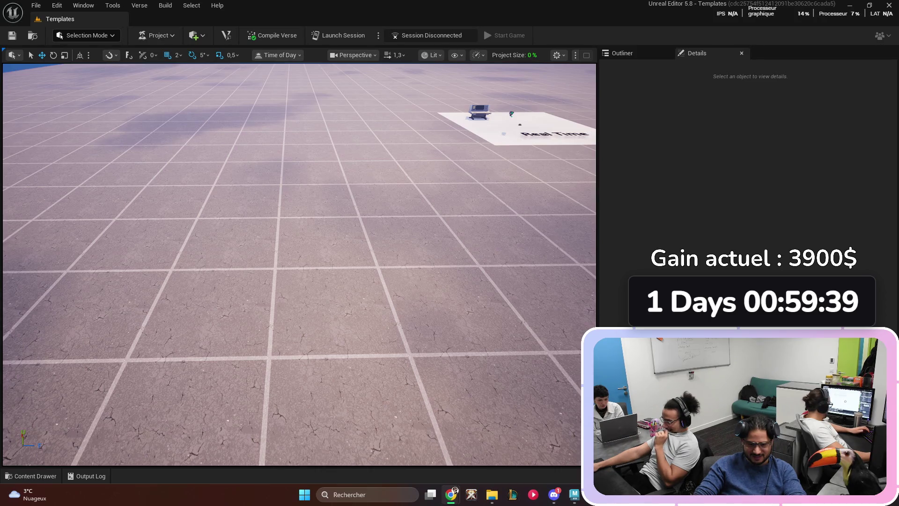
{"action": "key", "text": "ctrl+space"}
{"action": "right_click", "coordinate": [440, 355]}
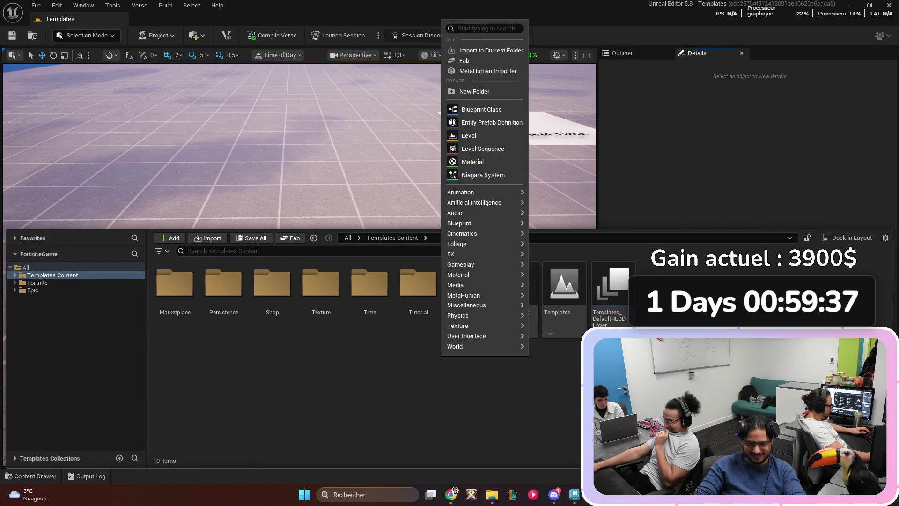
{"action": "mouse_move", "coordinate": [469, 336]}
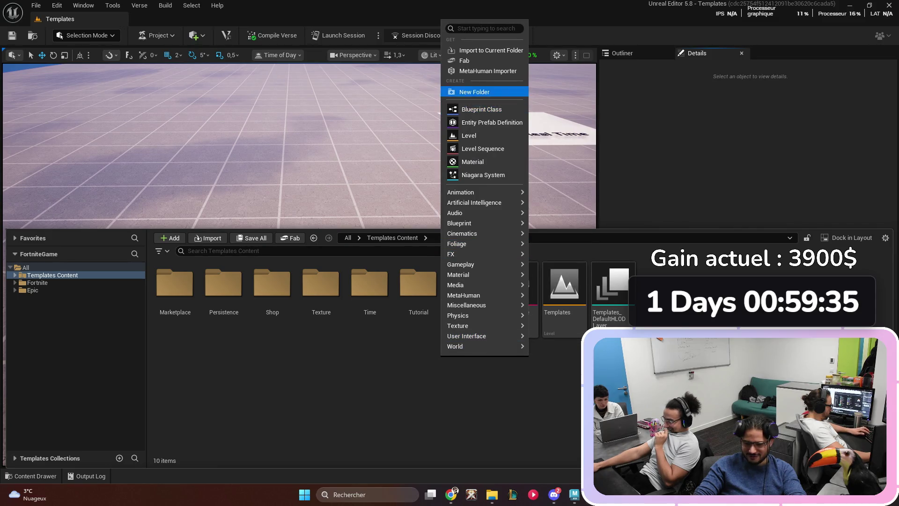
{"action": "left_click", "coordinate": [474, 92]}
{"action": "type", "text": "Grass"}
{"action": "key", "text": "Return"}
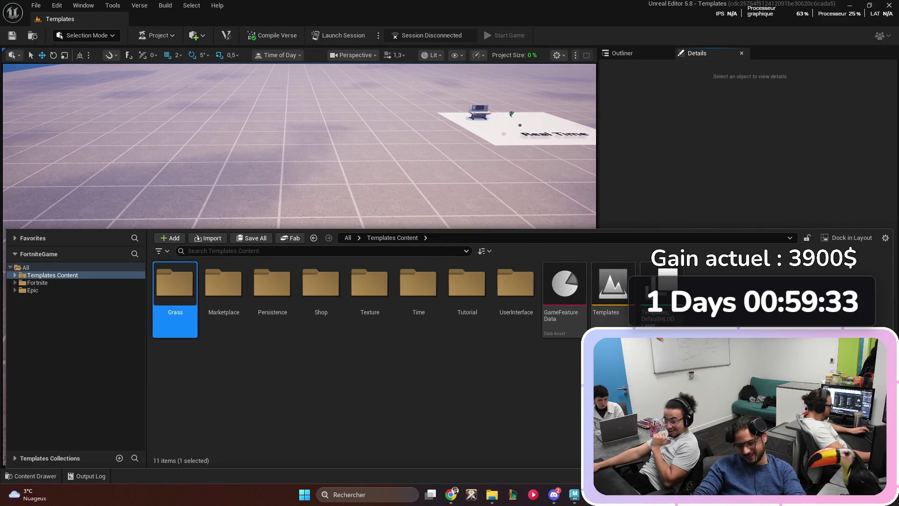
{"action": "key", "text": "Return"}
- Cycle through File Explorer and bring Autodesk Maya to the front
{"action": "key", "text": "alt+Tab"}
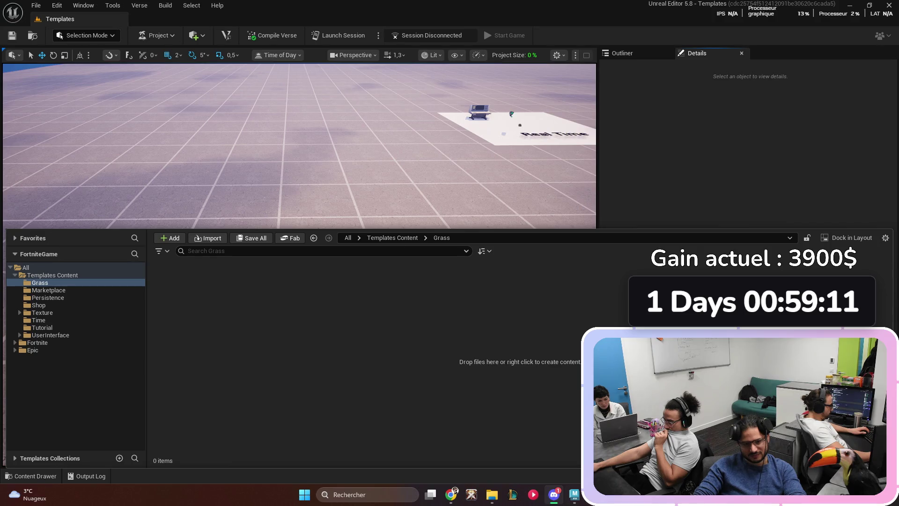
{"action": "left_click", "coordinate": [492, 494]}
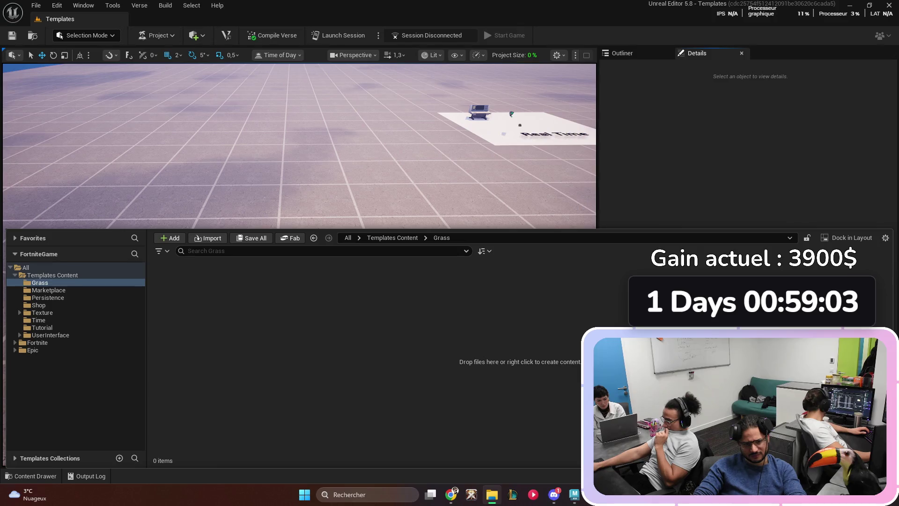
{"action": "key", "text": "alt+Tab"}
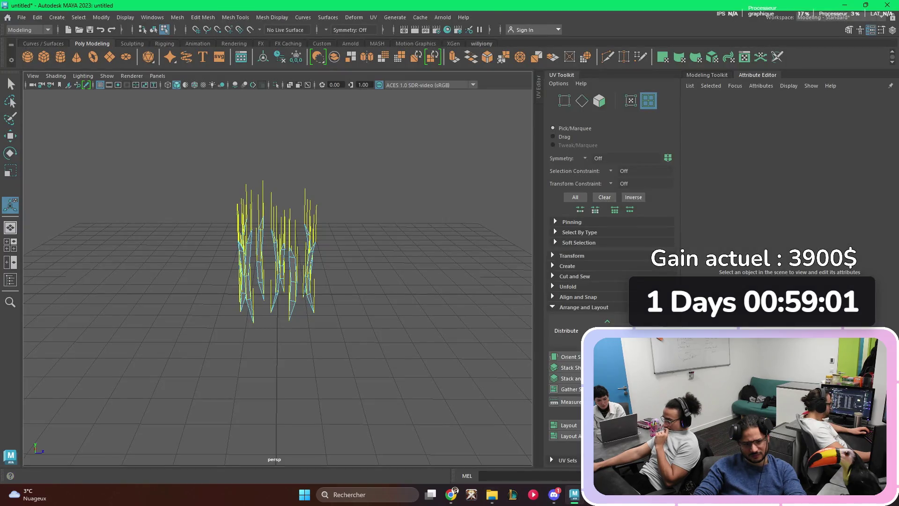
- Start Export Selection in Maya, cancel the dialog, and return to Unreal Editor
{"action": "left_click", "coordinate": [22, 18]}
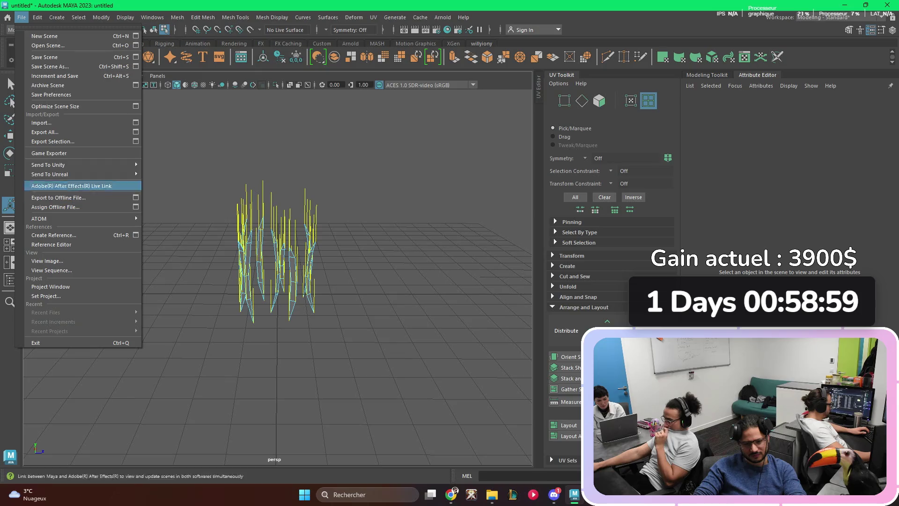
{"action": "left_click", "coordinate": [52, 140]}
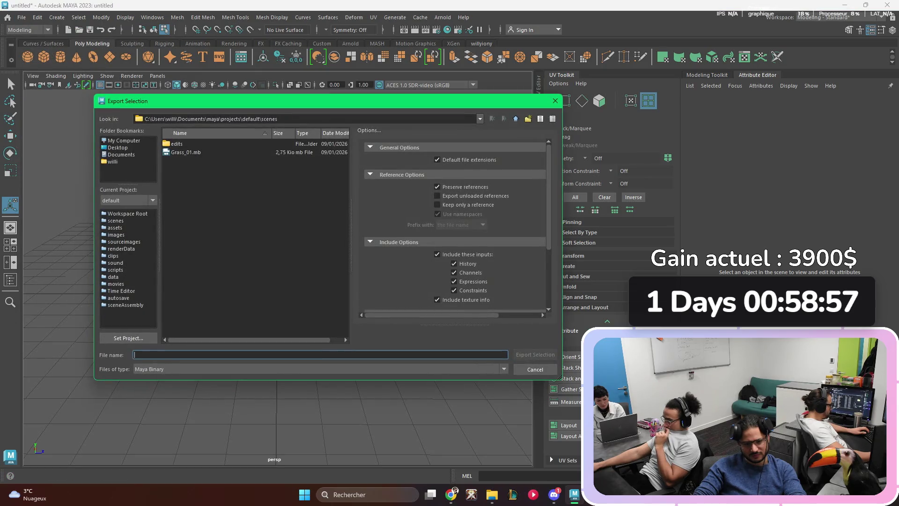
{"action": "left_click", "coordinate": [277, 119]}
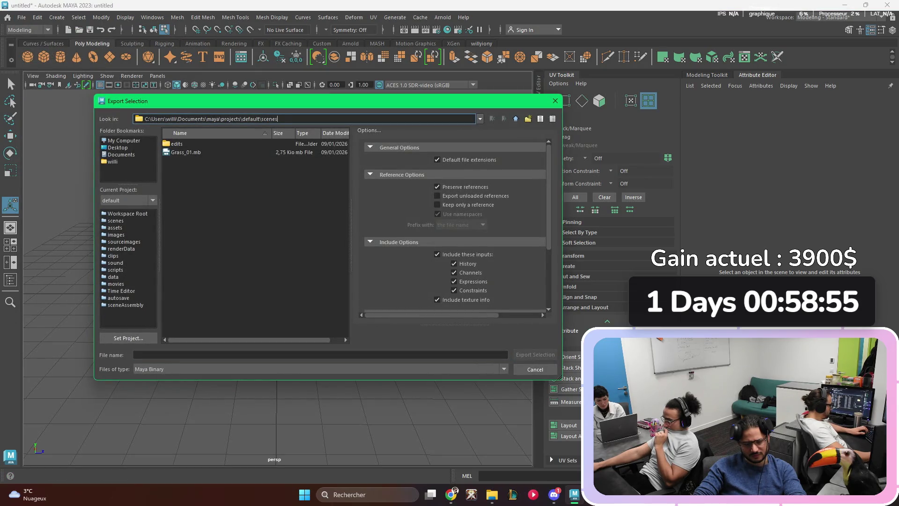
{"action": "key", "text": "ctrl+a"}
{"action": "key", "text": "ctrl+c"}
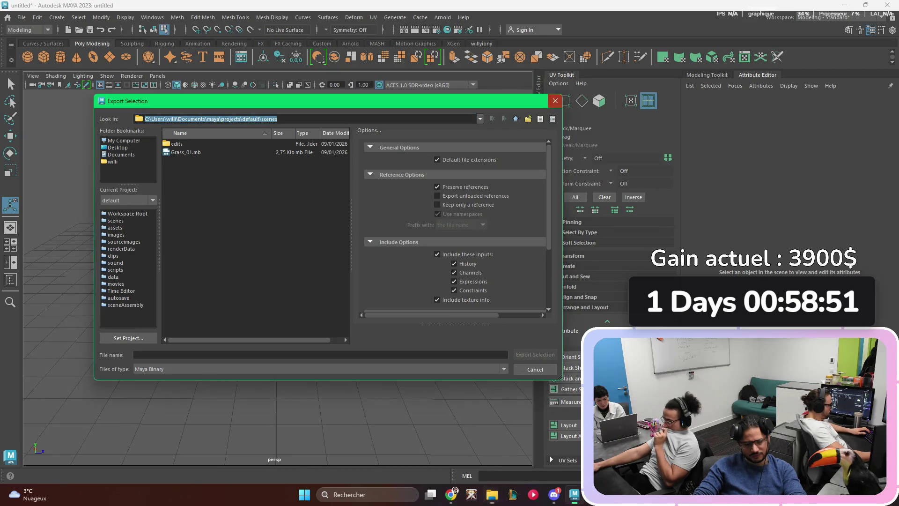
{"action": "key", "text": "Escape"}
{"action": "key", "text": "alt+Tab"}
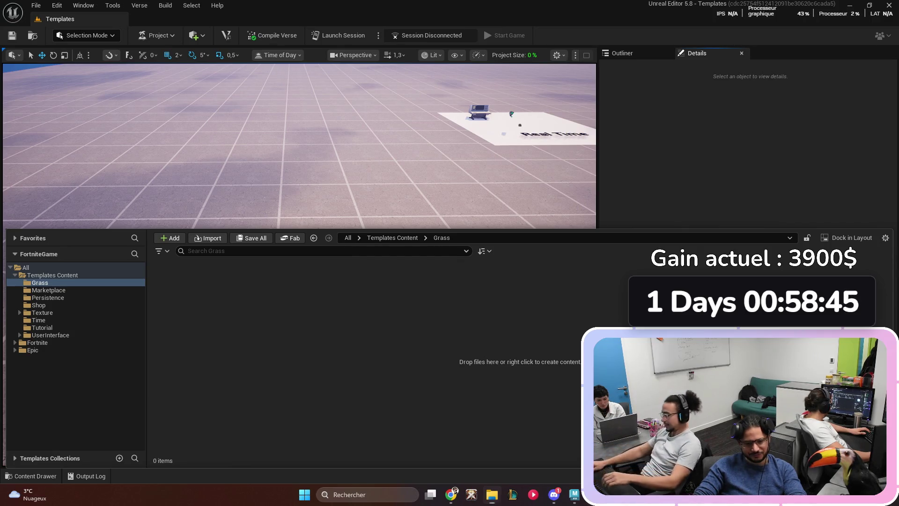
{"action": "key", "text": "alt+Tab"}
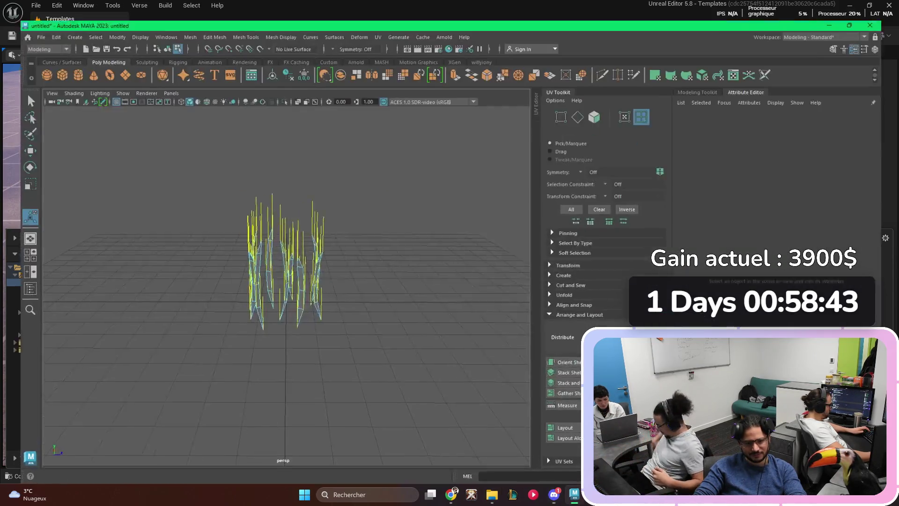
{"action": "key", "text": "alt+Tab"}
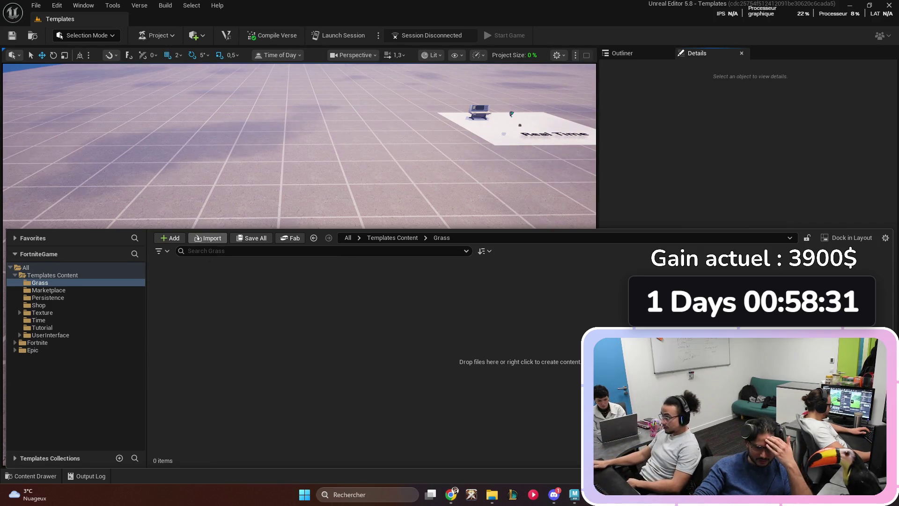
{"action": "left_click", "coordinate": [207, 237]}
{"action": "left_click", "coordinate": [320, 75]}
{"action": "key", "text": "ctrl+v"}
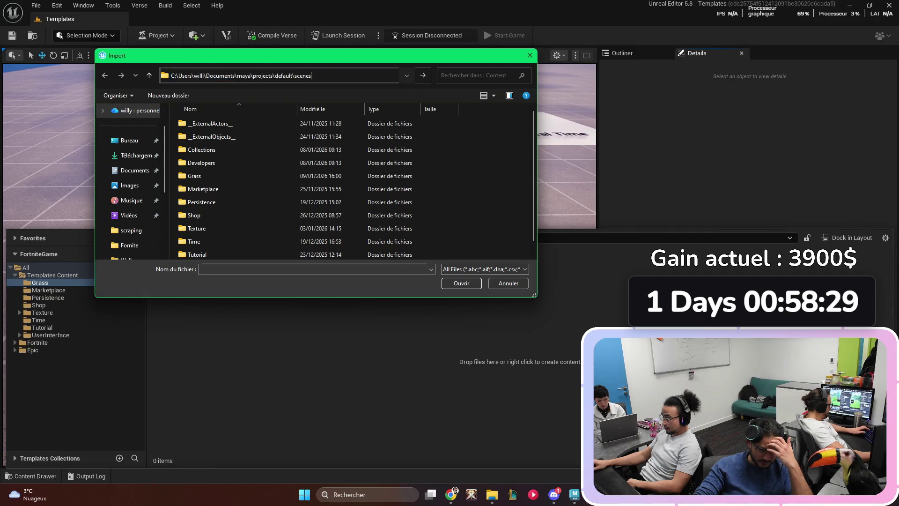
{"action": "key", "text": "Return"}
{"action": "left_click", "coordinate": [485, 269]}
{"action": "left_click", "coordinate": [485, 269]}
{"action": "left_click", "coordinate": [508, 283]}
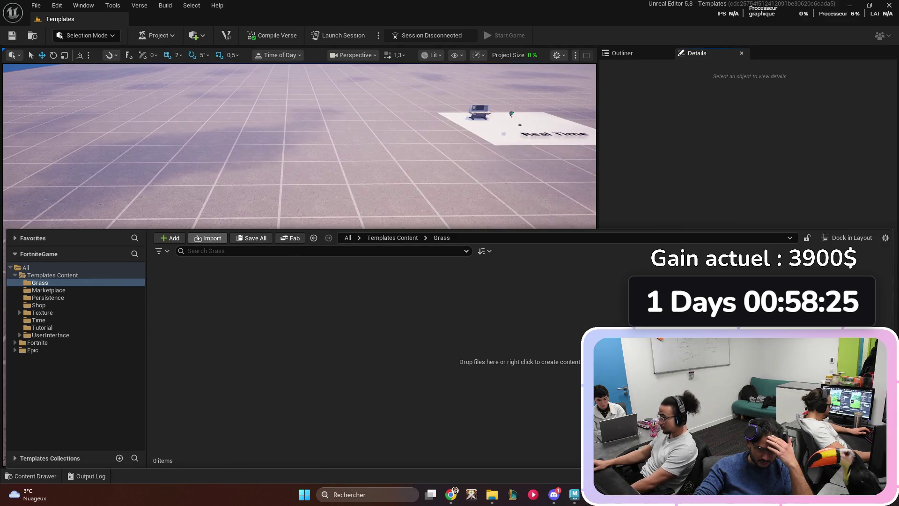
{"action": "right_click", "coordinate": [225, 281]}
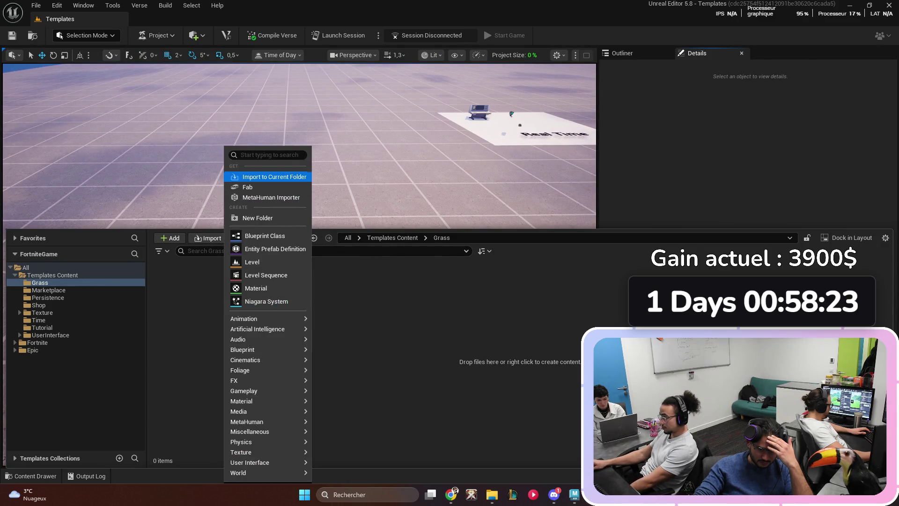
{"action": "left_click", "coordinate": [273, 177]}
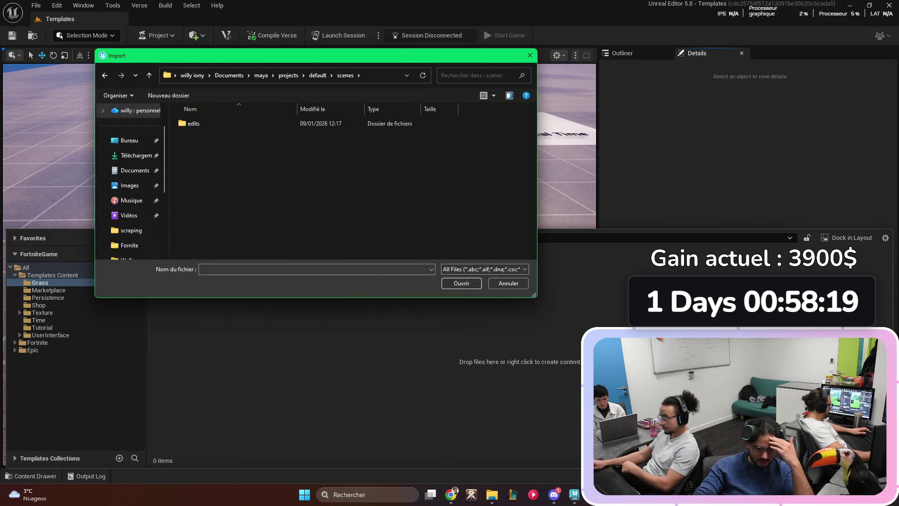
{"action": "key", "text": "Escape"}
{"action": "key", "text": "alt+Tab"}
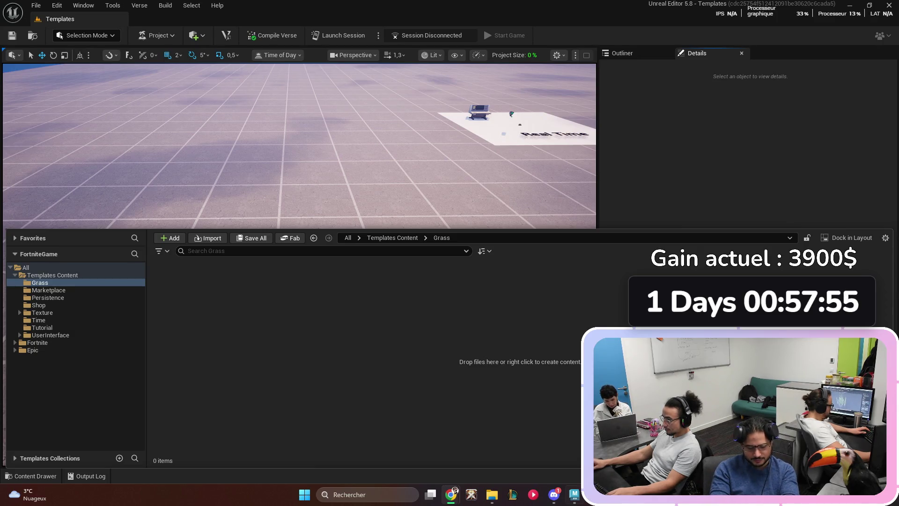
- Try exporting as FBX Grass_01.fbx, then dismiss the nothing-selected warning
{"action": "key", "text": "alt+Tab"}
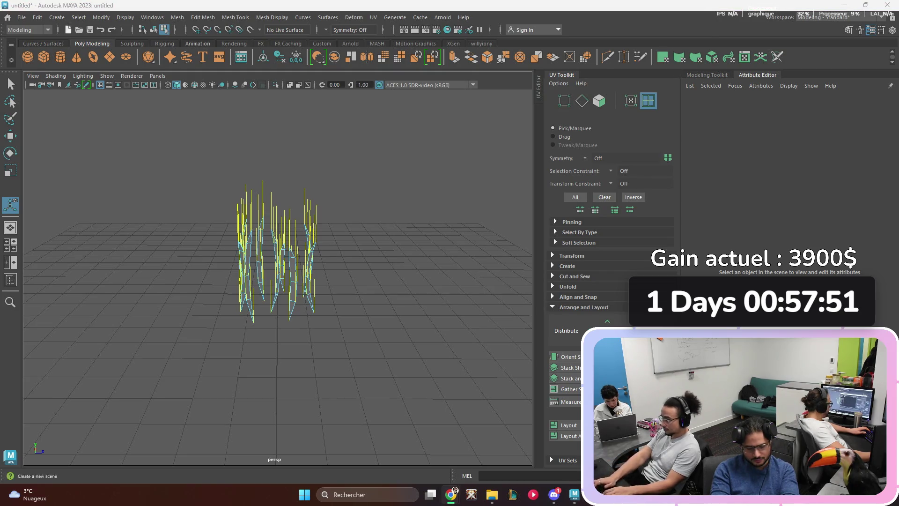
{"action": "left_click", "coordinate": [22, 18]}
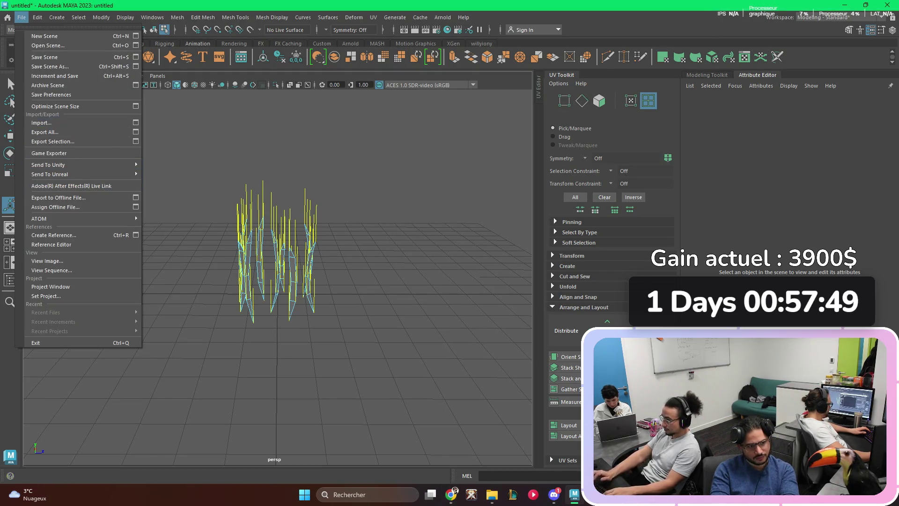
{"action": "left_click", "coordinate": [53, 141]}
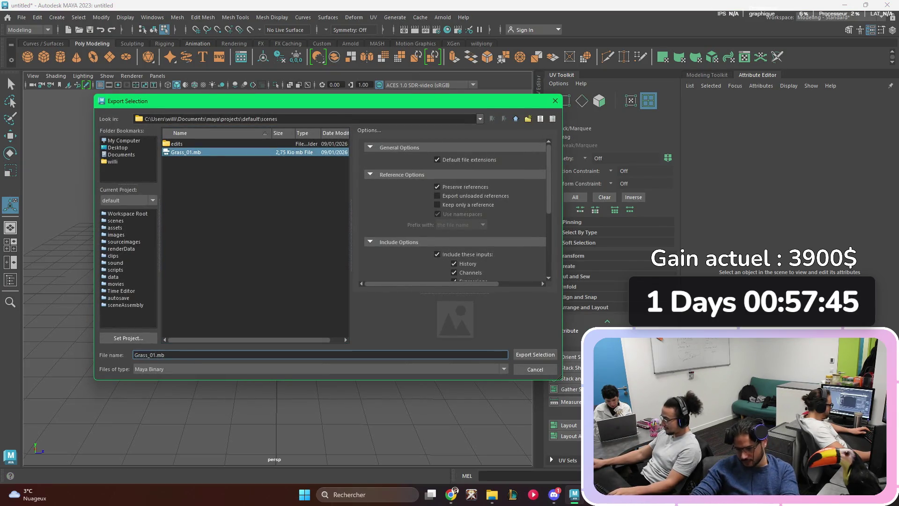
{"action": "left_click", "coordinate": [504, 369]}
{"action": "scroll", "coordinate": [318, 405], "scroll_direction": "down", "scroll_amount": 5}
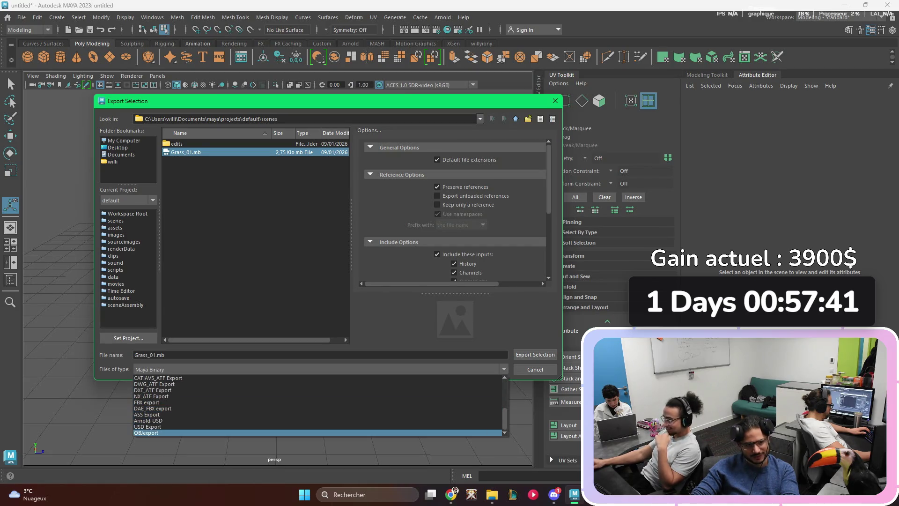
{"action": "left_click", "coordinate": [146, 402]}
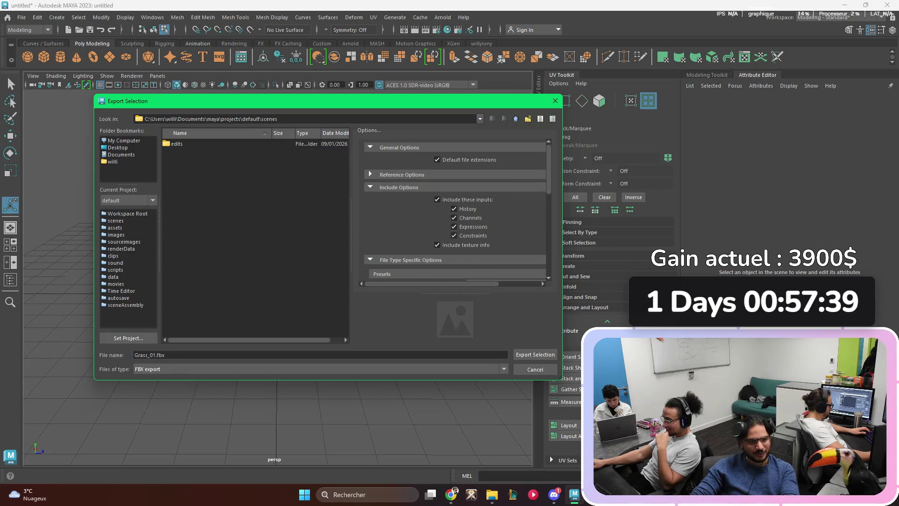
{"action": "left_click", "coordinate": [156, 355]}
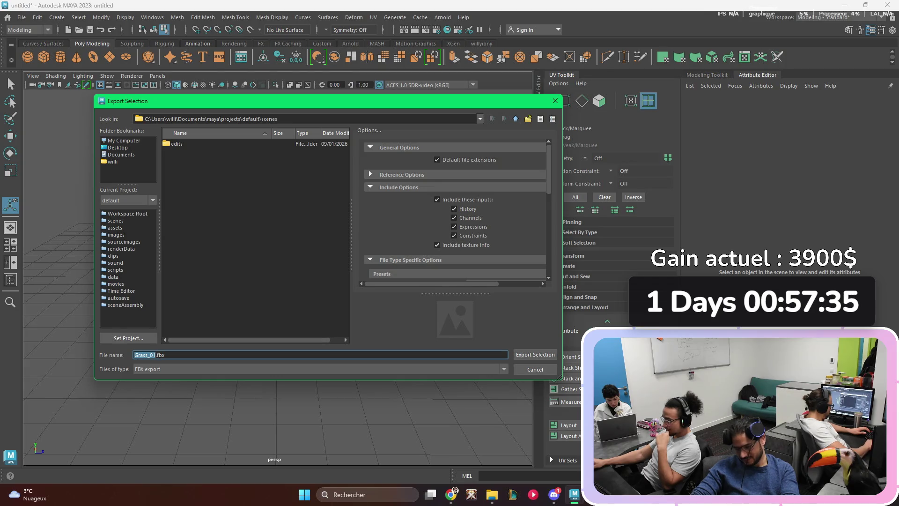
{"action": "key", "text": "Return"}
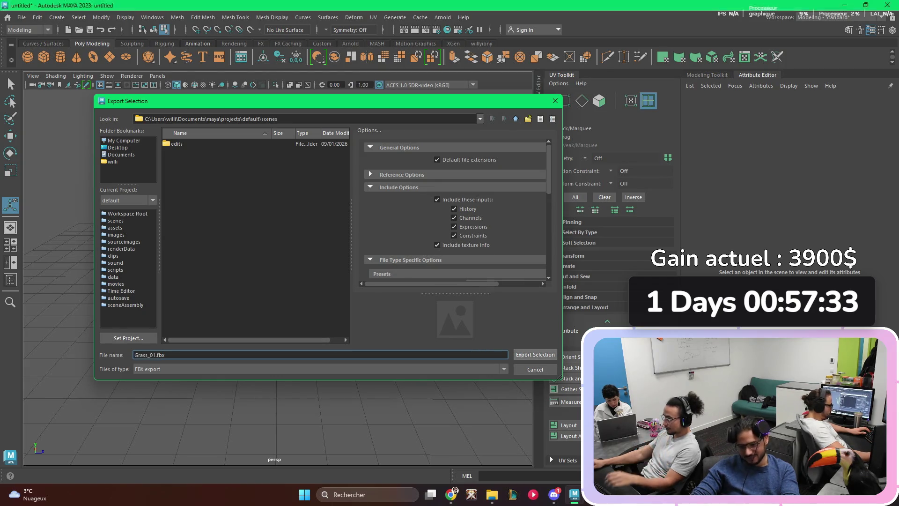
{"action": "key", "text": "Return"}
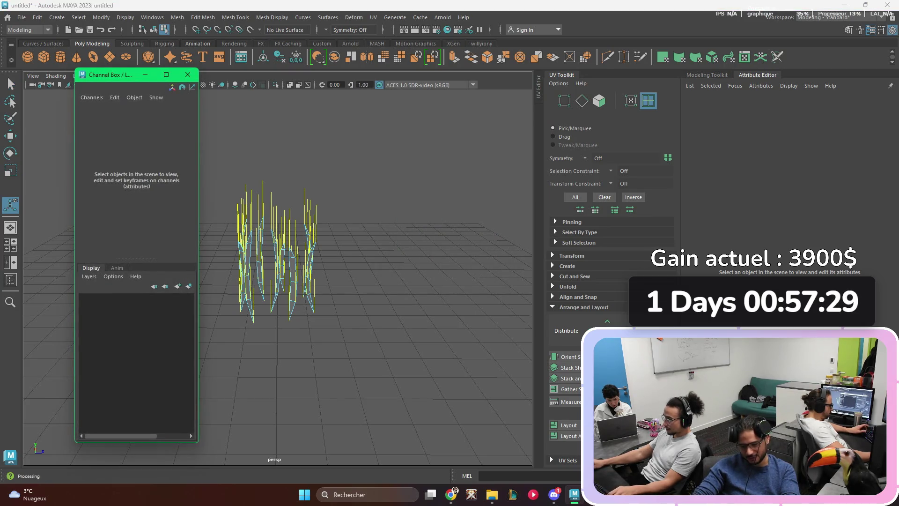
- Close the Channel Box and marquee-select all the grass planes
{"action": "left_click", "coordinate": [182, 86]}
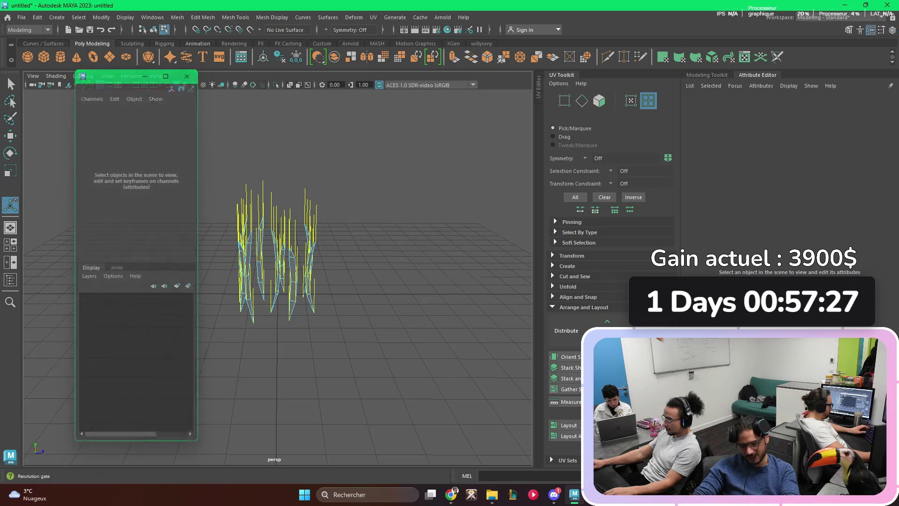
{"action": "left_click", "coordinate": [11, 84]}
{"action": "left_click_drag", "start_coordinate": [144, 138], "coordinate": [326, 270]}
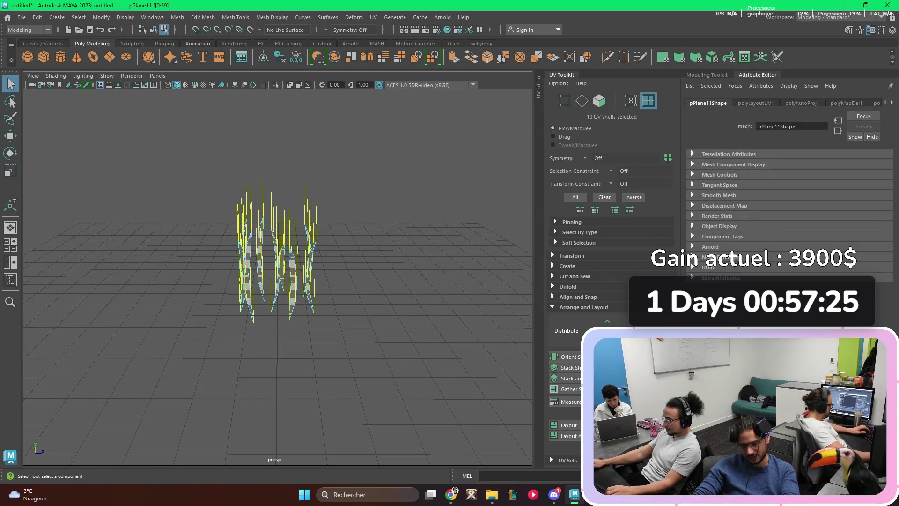
- Export the selected grass planes as FBX Grass_01 and switch to Unreal Editor
{"action": "left_click", "coordinate": [22, 18]}
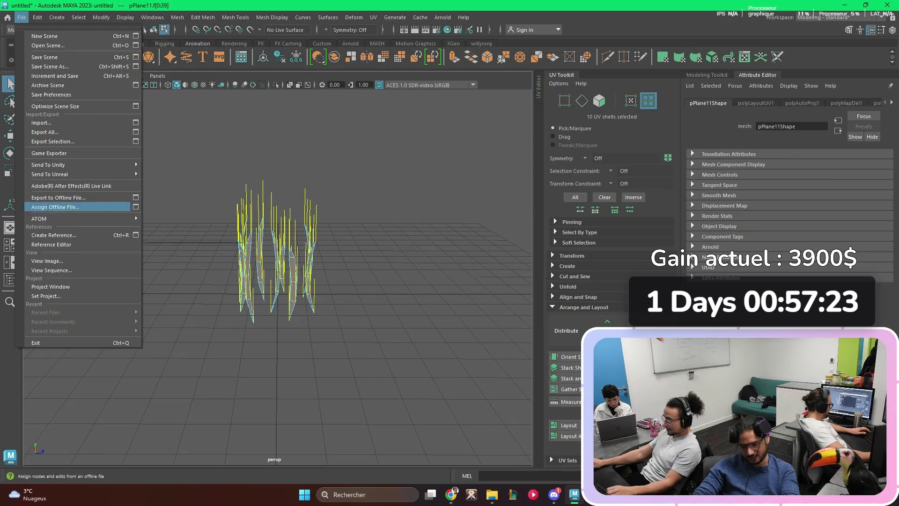
{"action": "left_click", "coordinate": [53, 142]}
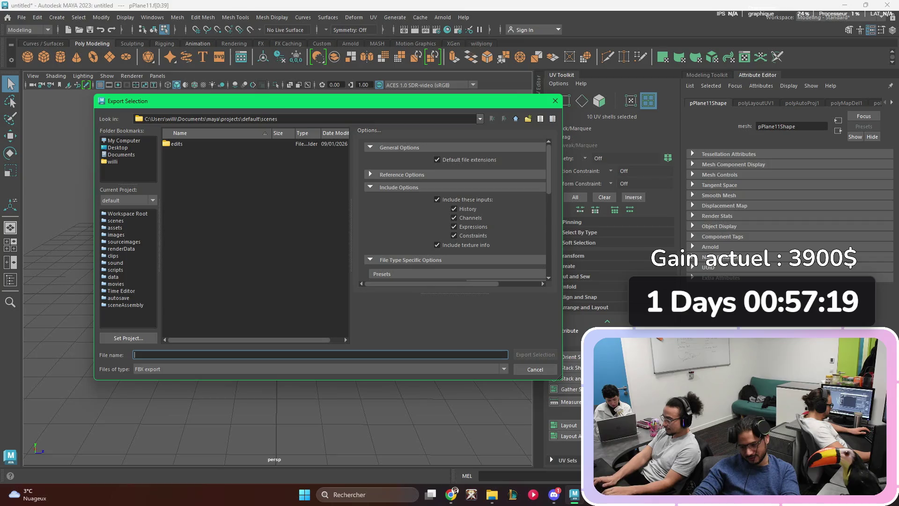
{"action": "type", "text": "Grass"}
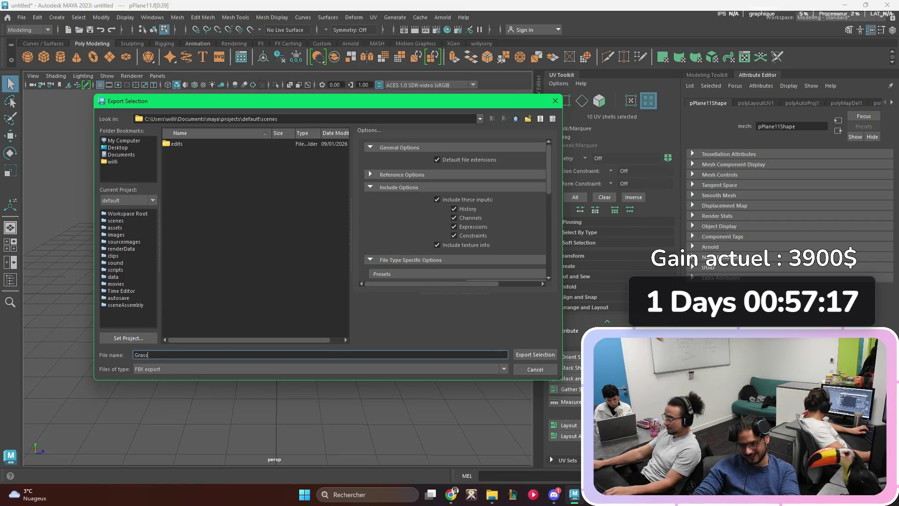
{"action": "type", "text": "_01"}
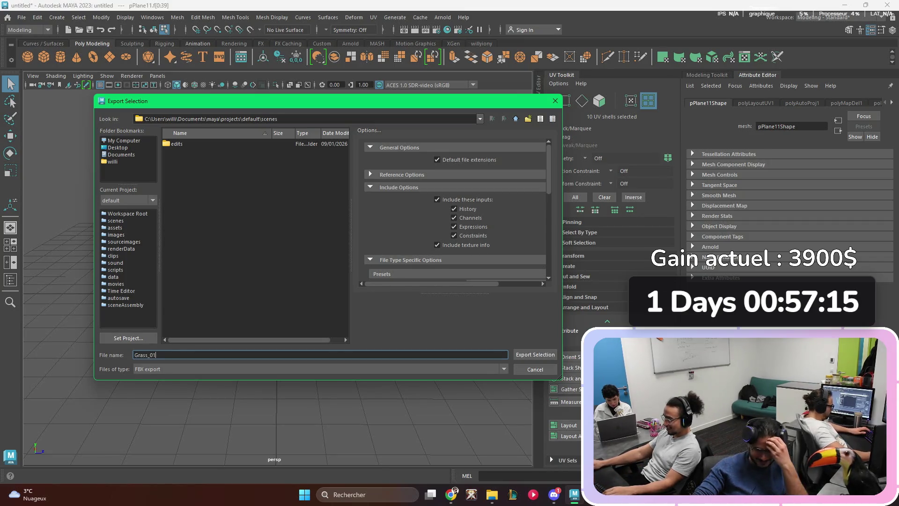
{"action": "key", "text": "Return"}
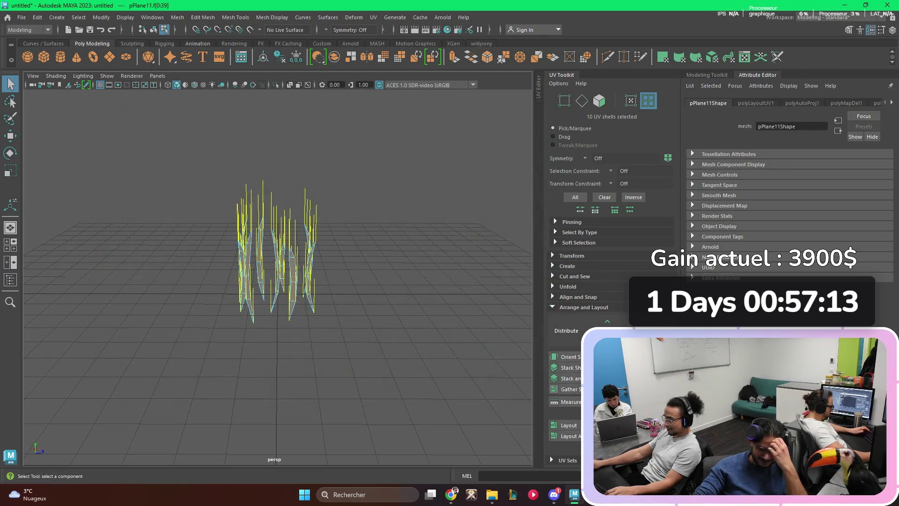
{"action": "key", "text": "alt+Tab"}
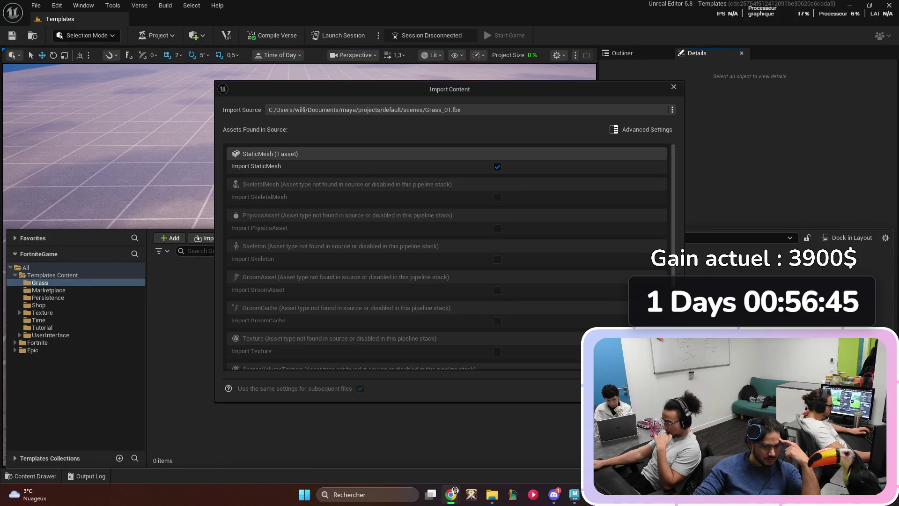
- Review the Grass_01.fbx import asset list and expand Advanced Settings for the Default Assets Pipeline options
{"action": "scroll", "coordinate": [496, 222], "scroll_direction": "down", "scroll_amount": 5}
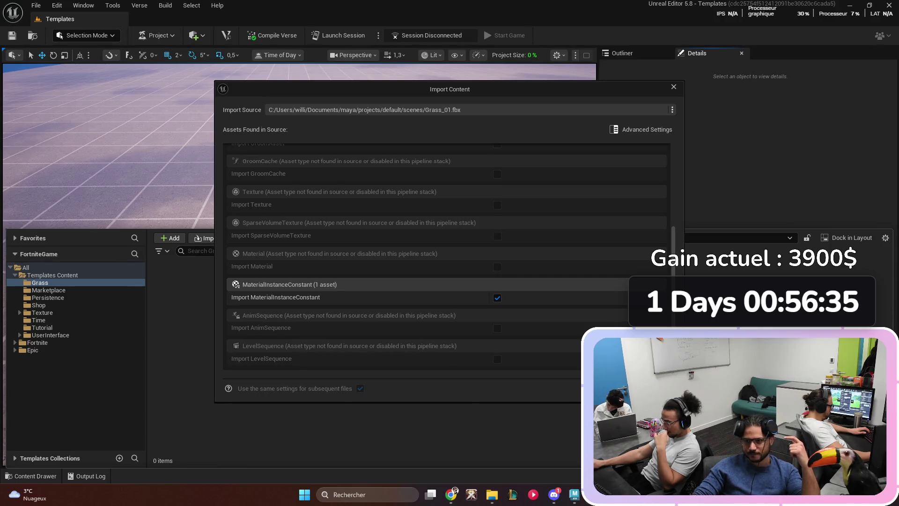
{"action": "scroll", "coordinate": [450, 257], "scroll_direction": "up", "scroll_amount": 1}
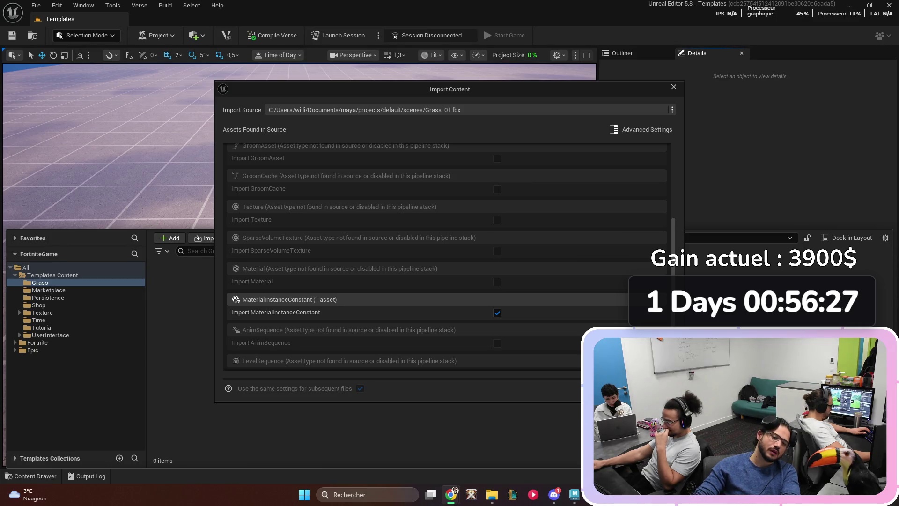
{"action": "scroll", "coordinate": [448, 255], "scroll_direction": "down", "scroll_amount": 1}
{"action": "scroll", "coordinate": [496, 259], "scroll_direction": "up", "scroll_amount": 5}
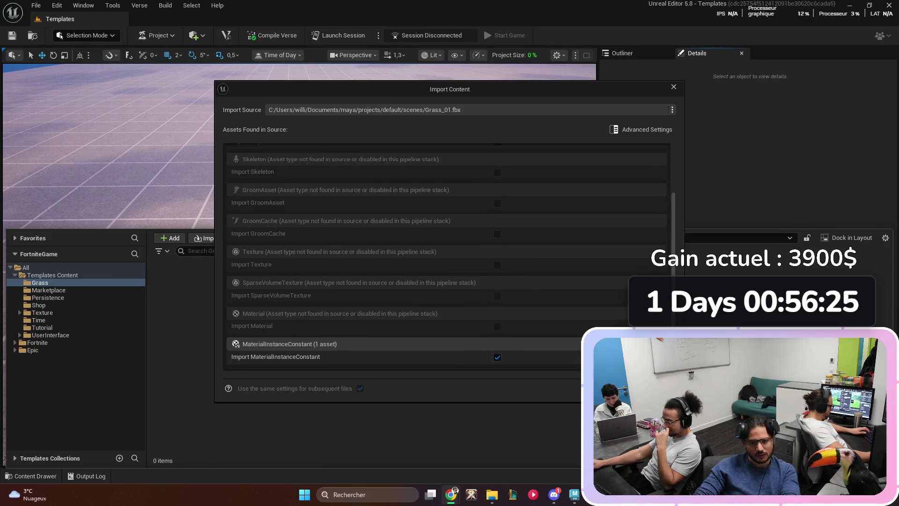
{"action": "left_click", "coordinate": [641, 129]}
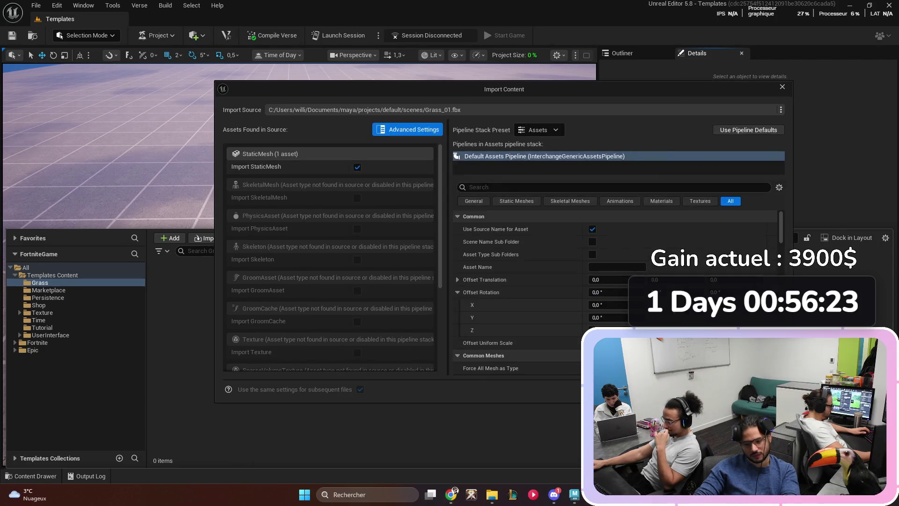
- Filter the pipeline settings for 'text' and turn off Import Textures
{"action": "scroll", "coordinate": [515, 290], "scroll_direction": "down", "scroll_amount": 10}
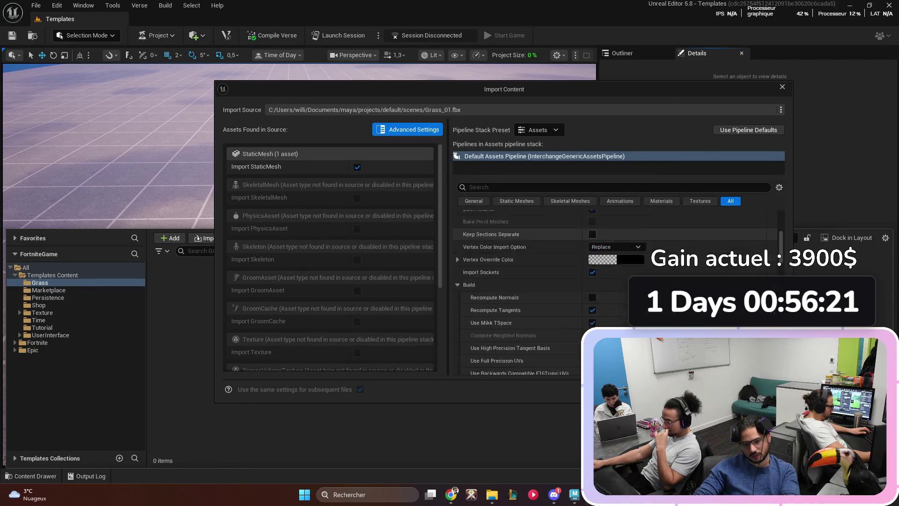
{"action": "scroll", "coordinate": [609, 281], "scroll_direction": "down", "scroll_amount": 3}
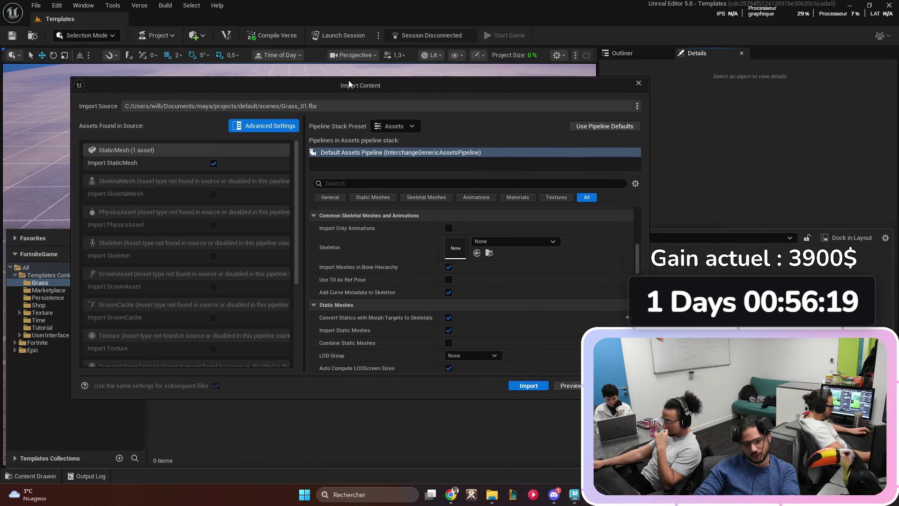
{"action": "left_click", "coordinate": [477, 183]}
{"action": "type", "text": "text"}
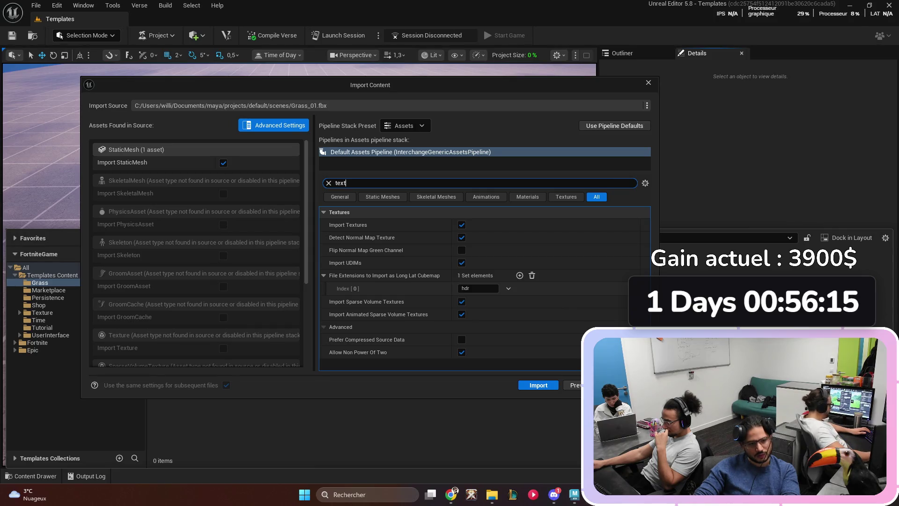
{"action": "left_click", "coordinate": [461, 224]}
- Filter for 'mater', turn off Import Materials, then clear the search filter
{"action": "key", "text": "ctrl+a"}
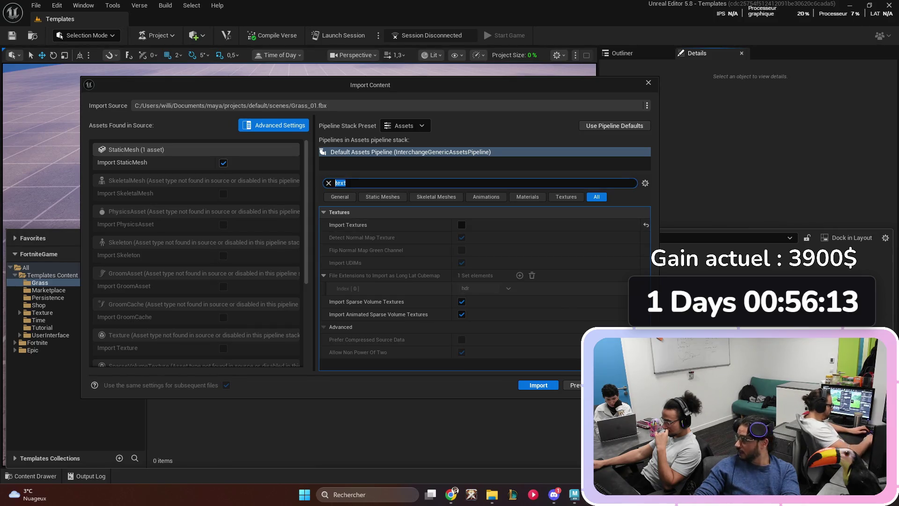
{"action": "type", "text": "mater"}
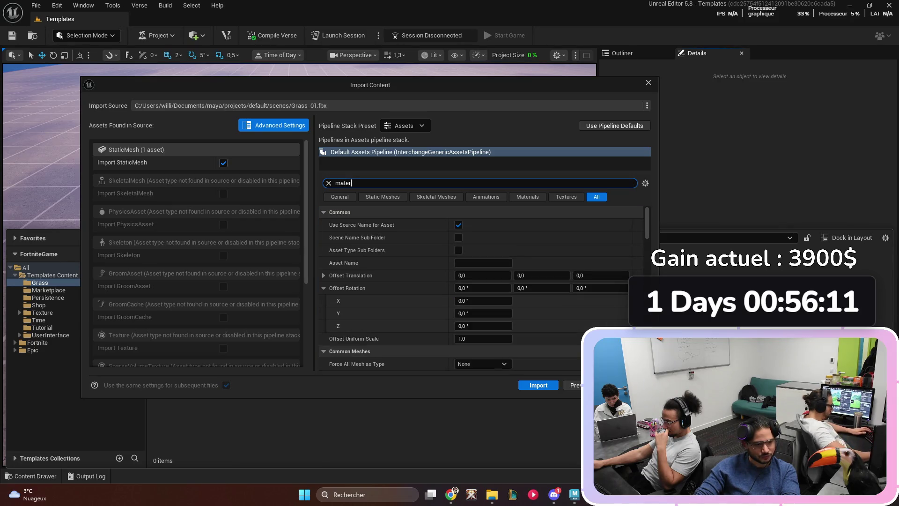
{"action": "scroll", "coordinate": [458, 304], "scroll_direction": "down", "scroll_amount": 1}
{"action": "left_click", "coordinate": [458, 298]}
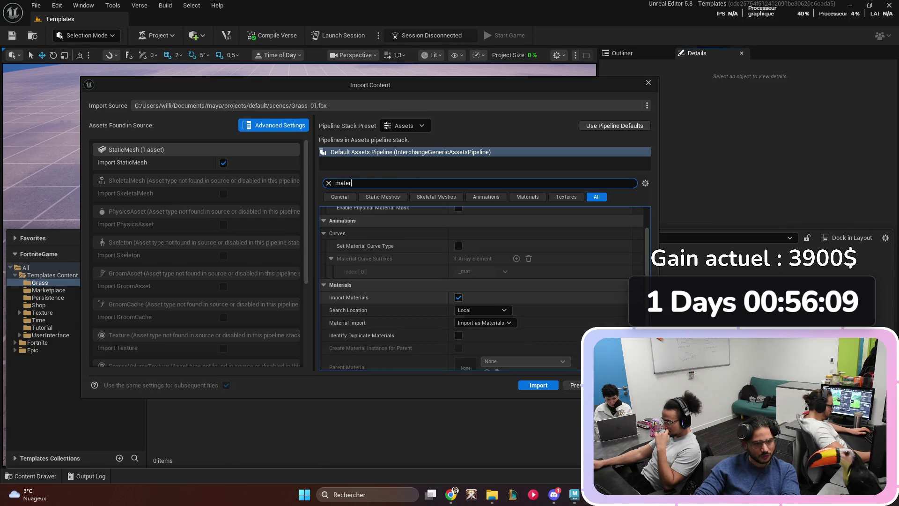
{"action": "double_click", "coordinate": [343, 182]}
{"action": "key", "text": "BackSpace"}
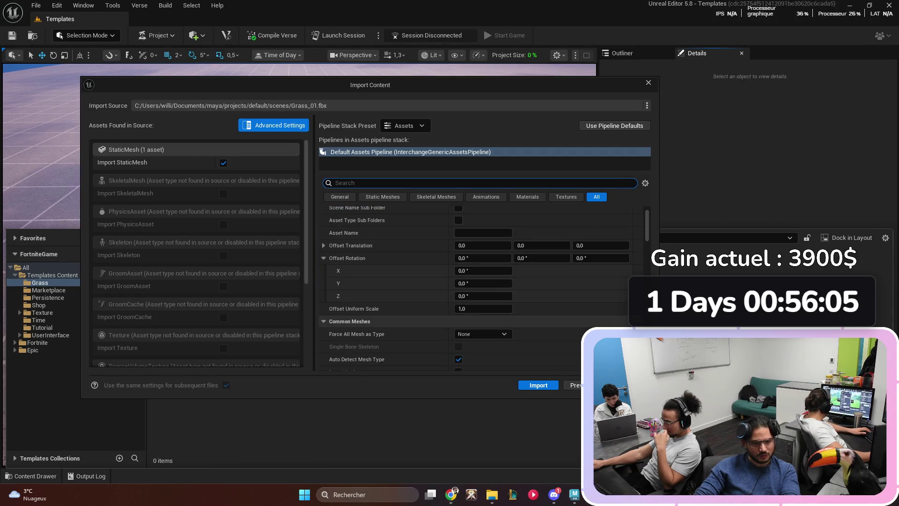
{"action": "scroll", "coordinate": [482, 280], "scroll_direction": "up", "scroll_amount": 2}
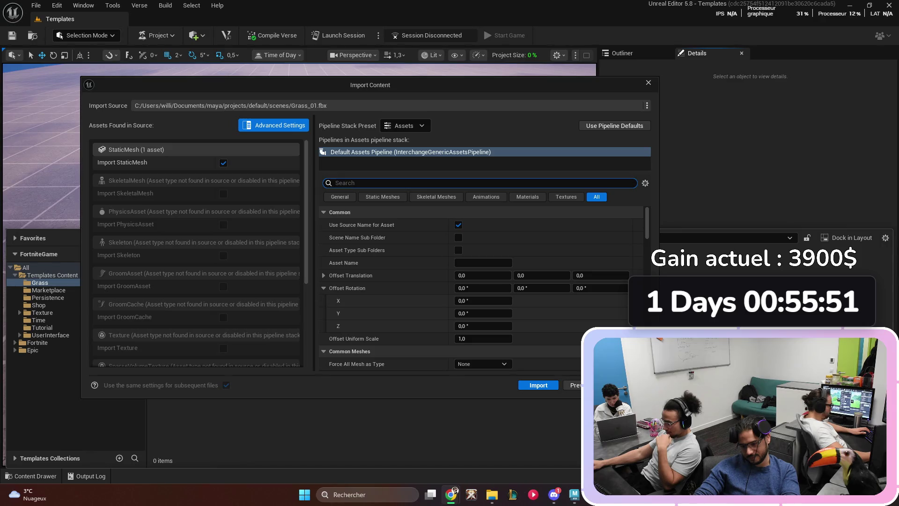
- Look up the collision and generation options via search, then import Grass_01 into the Grass folder
{"action": "type", "text": "col"}
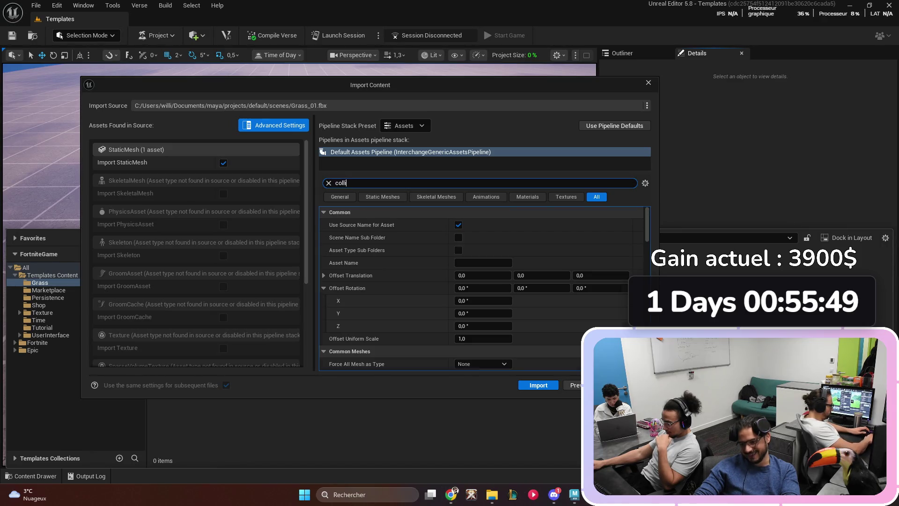
{"action": "type", "text": "li"}
{"action": "key", "text": "ctrl+a"}
{"action": "type", "text": "genera"}
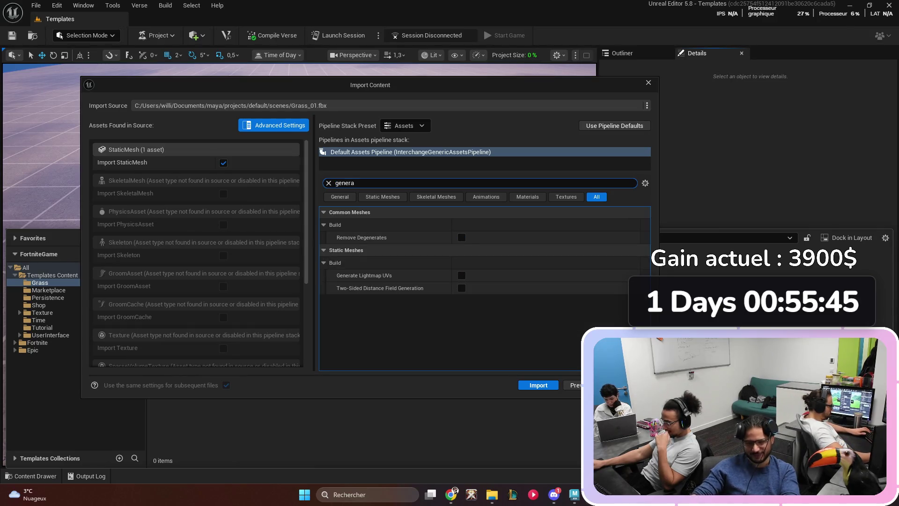
{"action": "key", "text": "ctrl+a"}
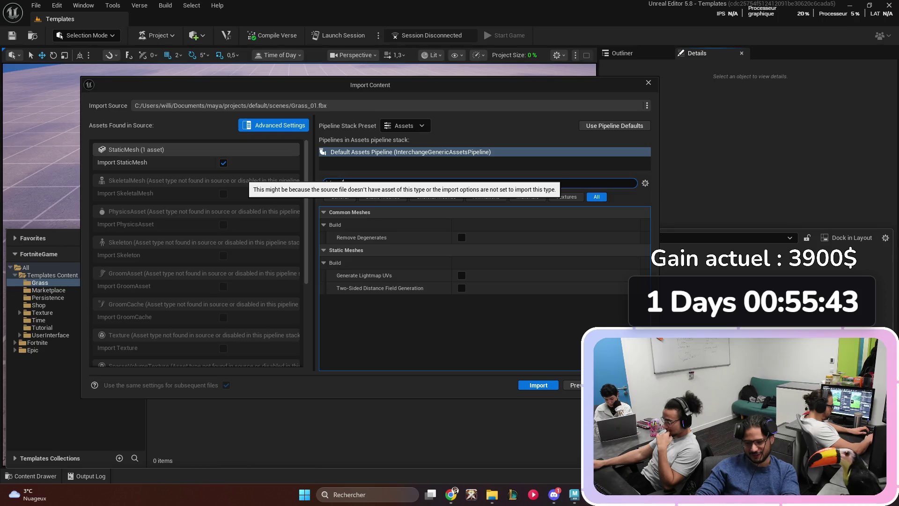
{"action": "type", "text": "col"}
{"action": "key", "text": "BackSpace"}
{"action": "key", "text": "BackSpace"}
{"action": "key", "text": "BackSpace"}
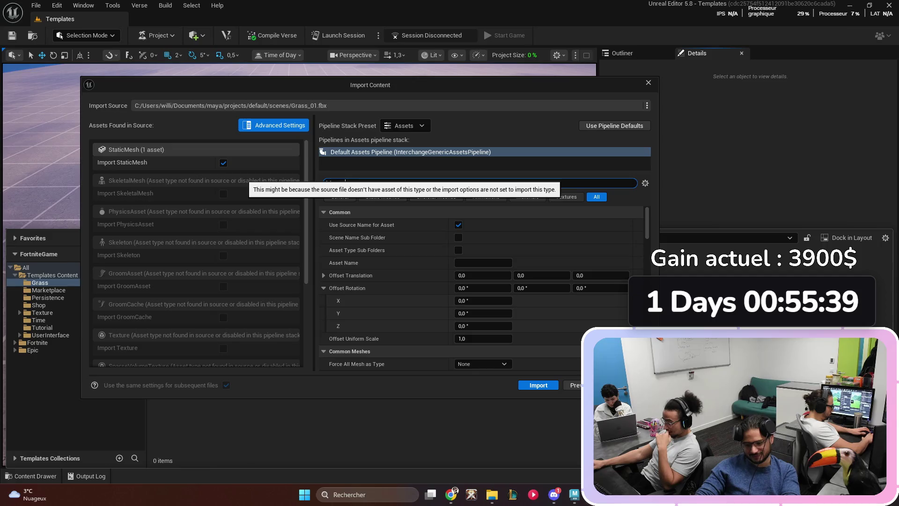
{"action": "type", "text": "gen"}
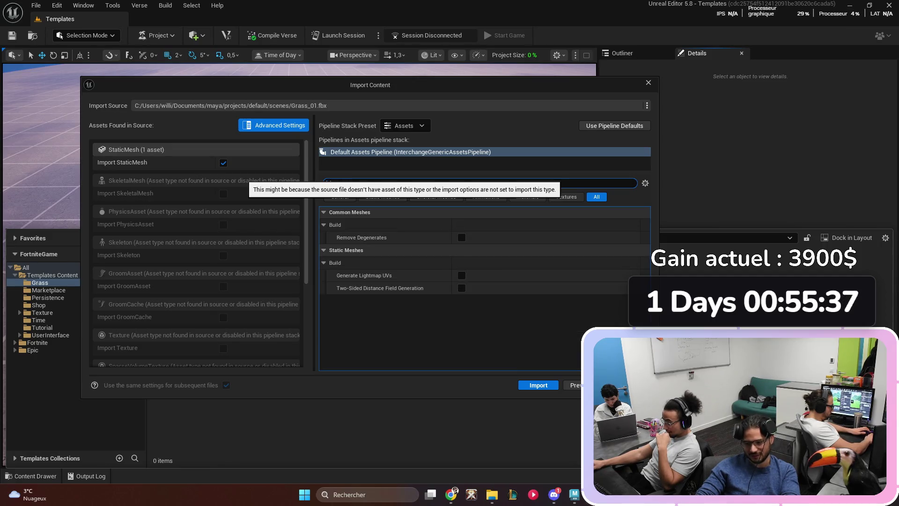
{"action": "key", "text": "BackSpace"}
{"action": "key", "text": "BackSpace"}
{"action": "key", "text": "BackSpace"}
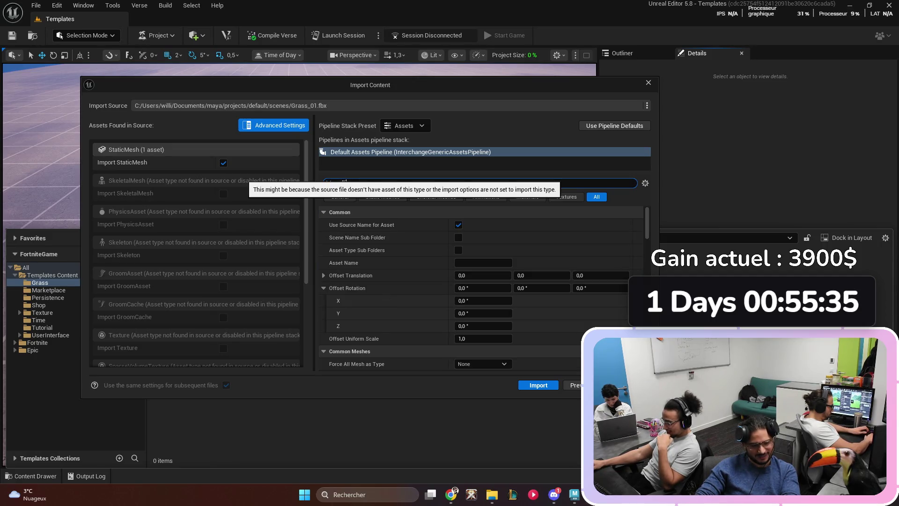
{"action": "type", "text": "coll"}
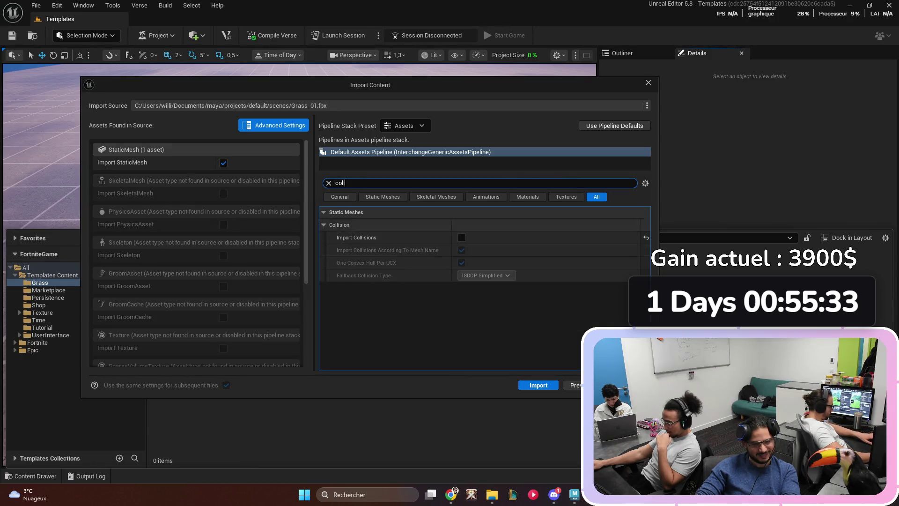
{"action": "key", "text": "BackSpace"}
{"action": "key", "text": "BackSpace"}
{"action": "key", "text": "BackSpace"}
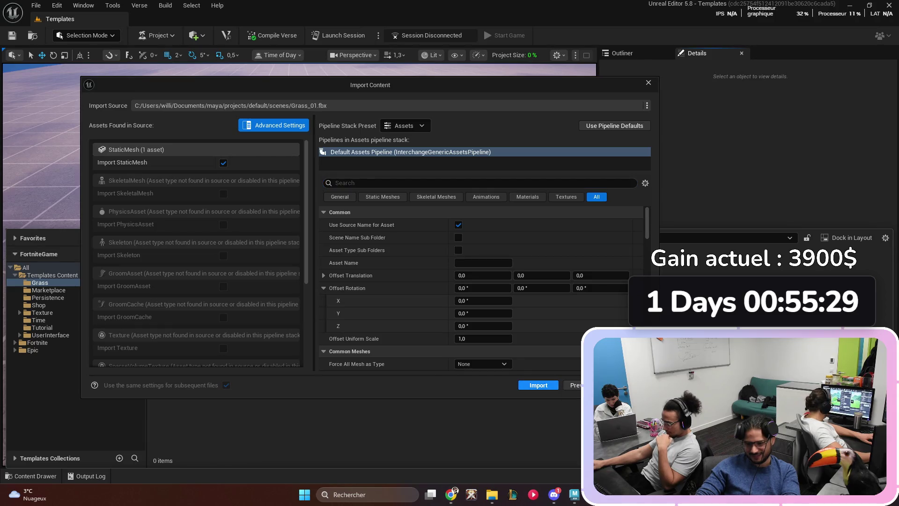
{"action": "left_click", "coordinate": [539, 385]}
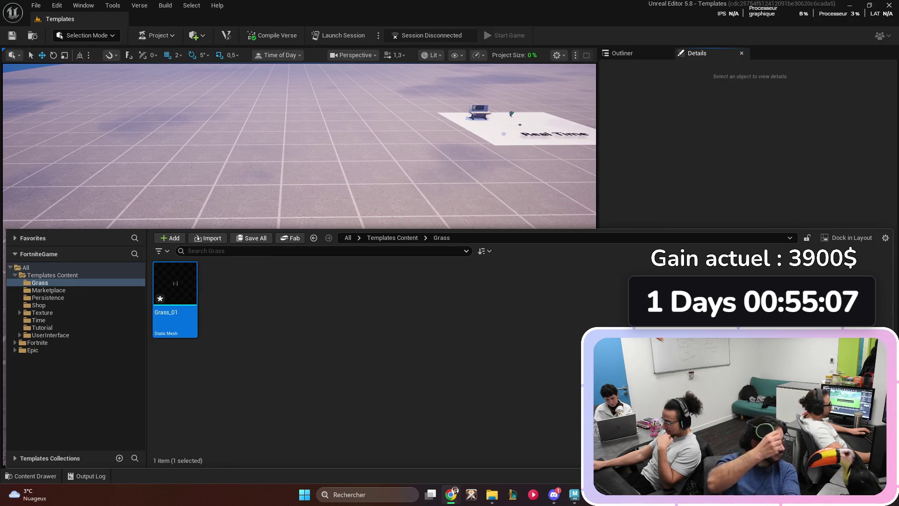
- Deselect the Grass_01 asset and bring up the Project menu
{"action": "key", "text": "Escape"}
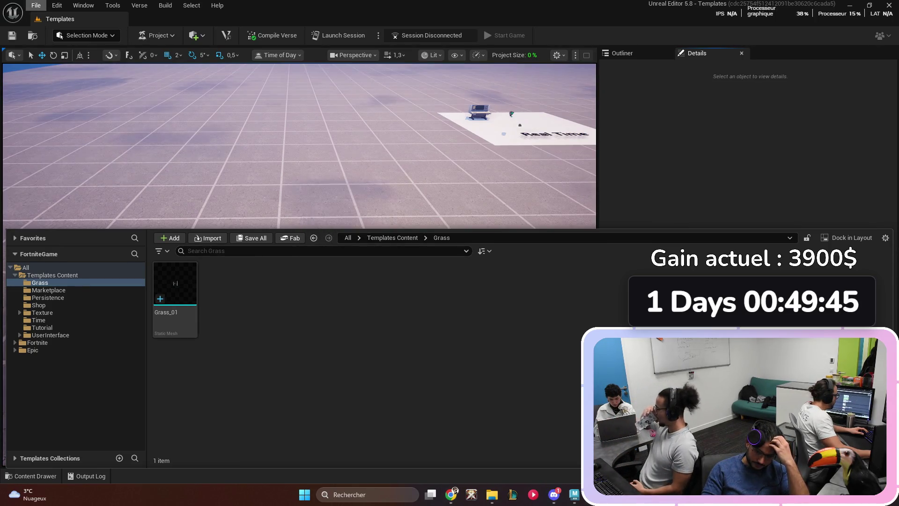
{"action": "left_click", "coordinate": [156, 35]}
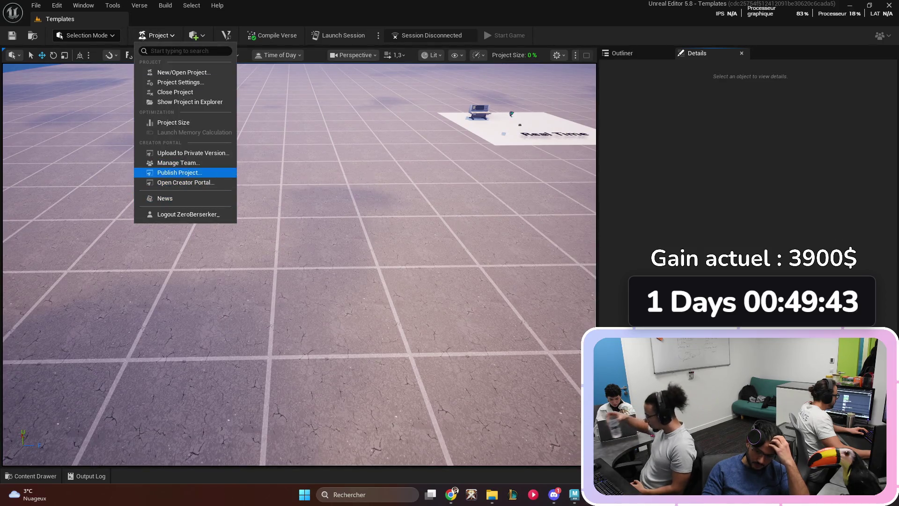
- Open Project Settings and search it for 'virtual' and 'text' before leaving it
{"action": "left_click", "coordinate": [180, 82]}
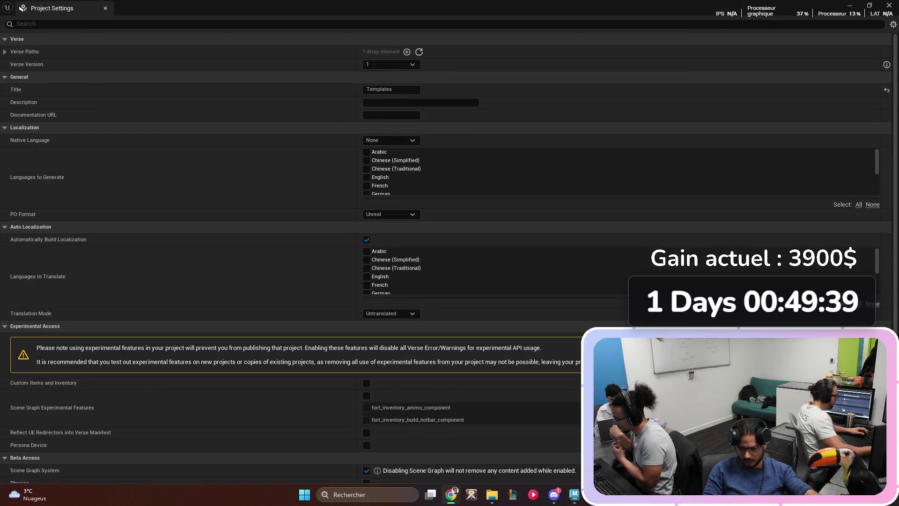
{"action": "type", "text": "virtual"}
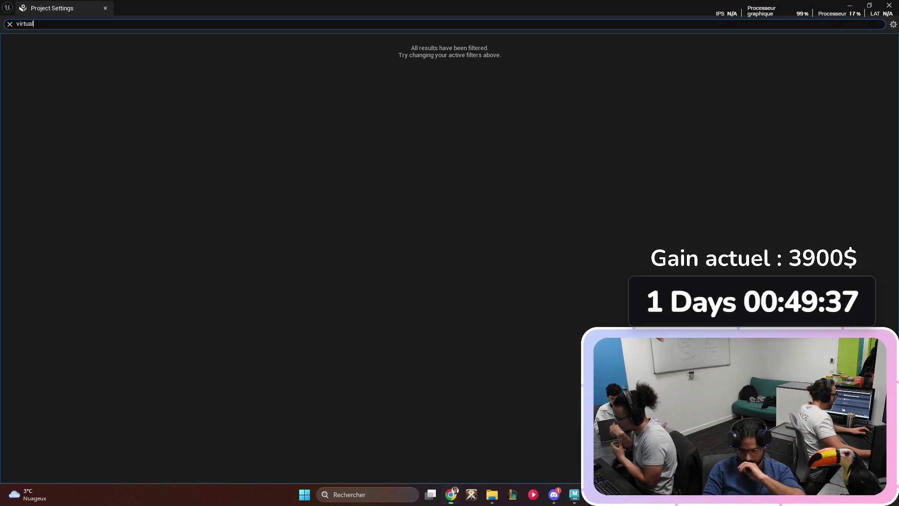
{"action": "key", "text": "ctrl+a"}
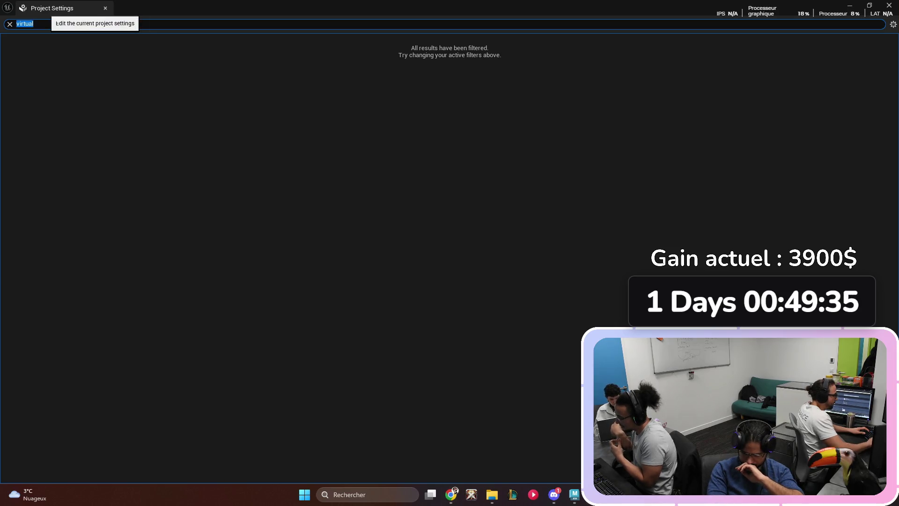
{"action": "key", "text": "BackSpace"}
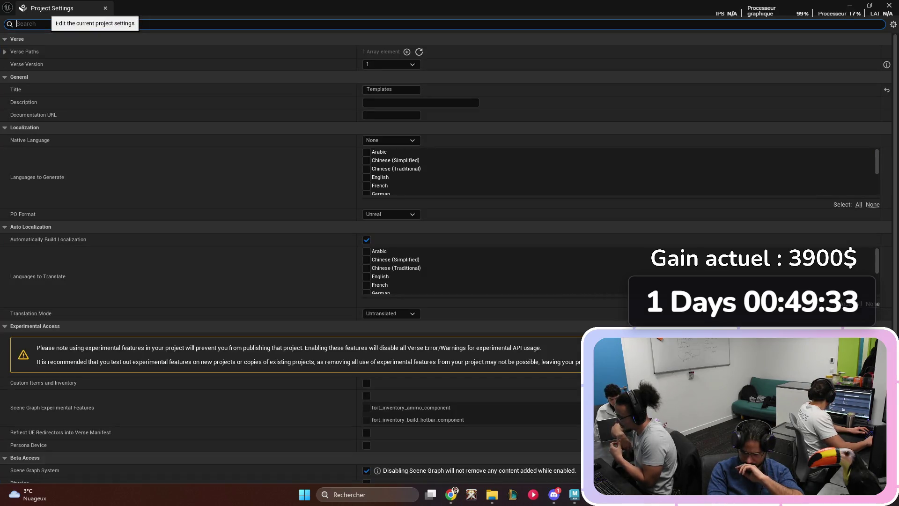
{"action": "type", "text": "vi"}
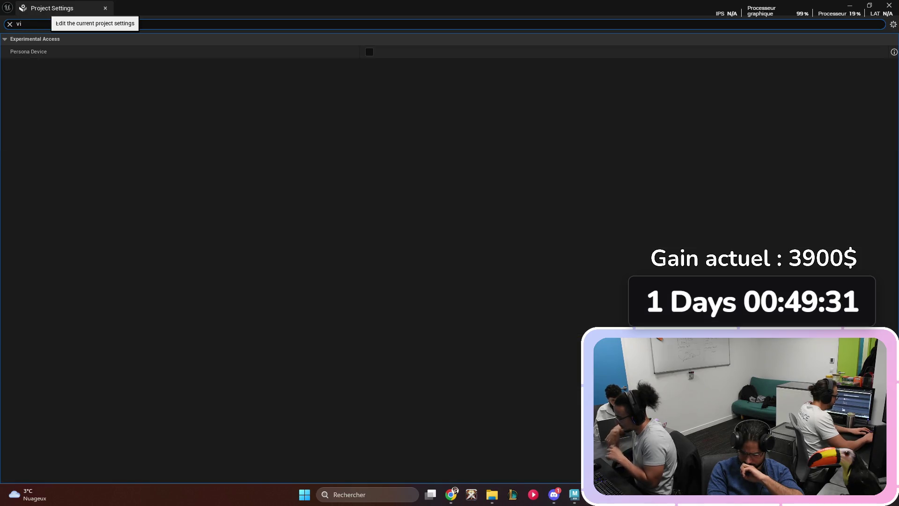
{"action": "key", "text": "BackSpace"}
{"action": "key", "text": "BackSpace"}
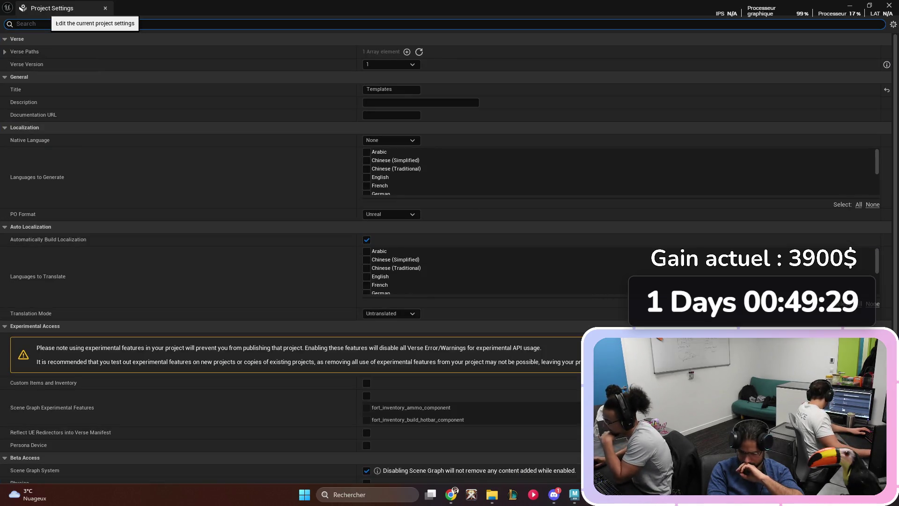
{"action": "type", "text": "text"}
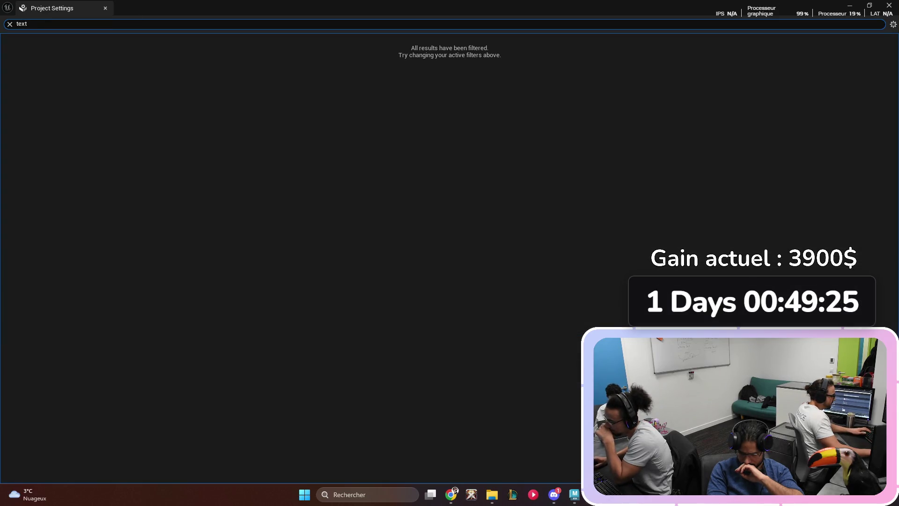
{"action": "key", "text": "Escape"}
{"action": "key", "text": "alt+Tab"}
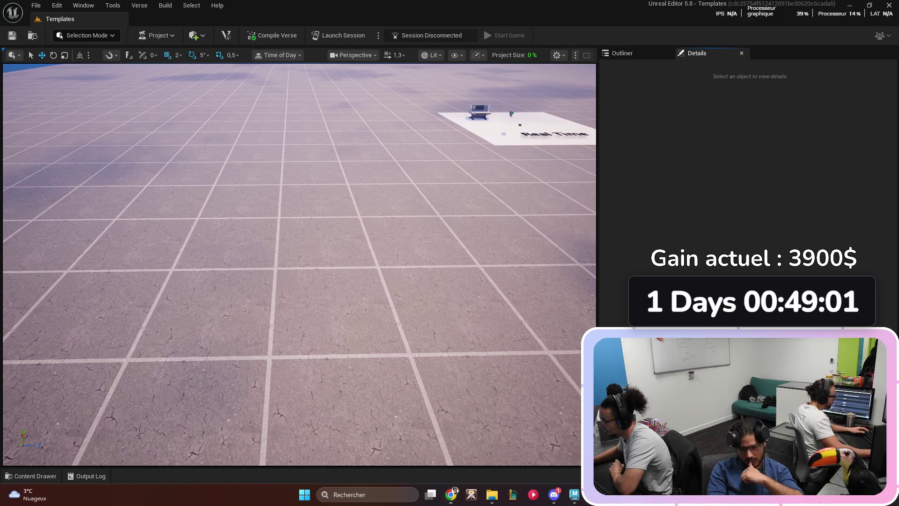
- Reopen Project Settings, search 'generate', clear the search and close the settings tab
{"action": "left_click", "coordinate": [156, 35]}
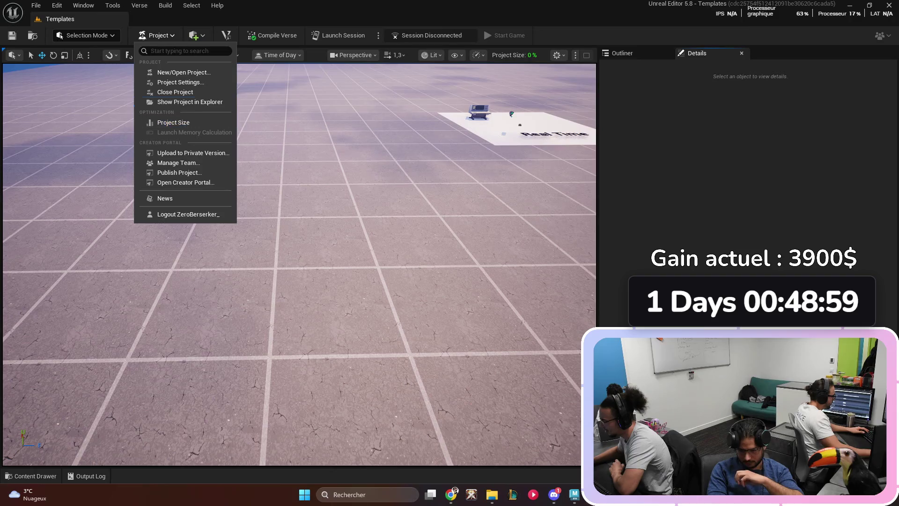
{"action": "left_click", "coordinate": [181, 82]}
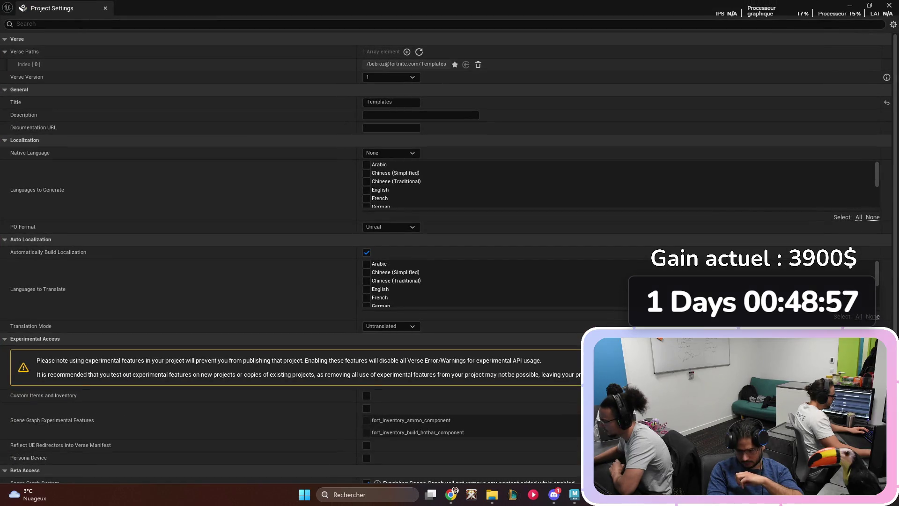
{"action": "type", "text": "generate"}
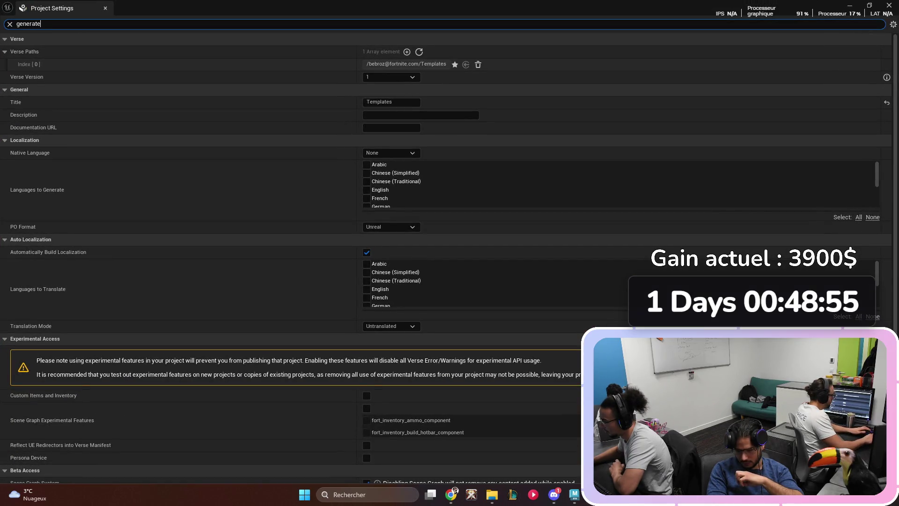
{"action": "key", "text": "ctrl+a"}
{"action": "key", "text": "BackSpace"}
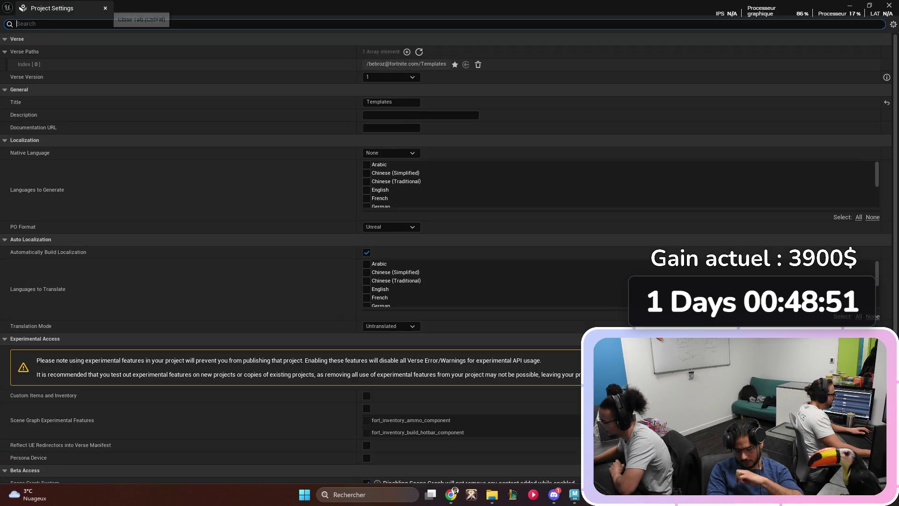
{"action": "left_click", "coordinate": [106, 8]}
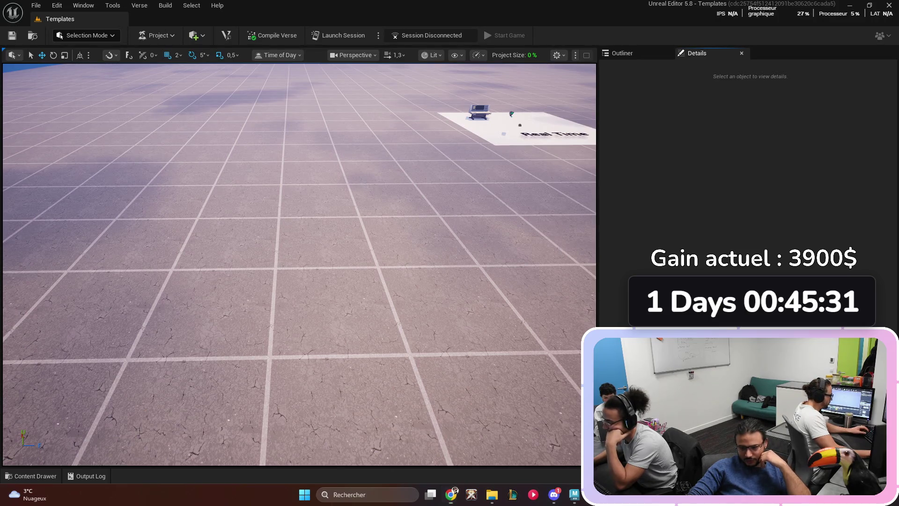
{"action": "key", "text": "ctrl+space"}
- Create a new folder named RVT inside the Grass folder
{"action": "right_click", "coordinate": [289, 356]}
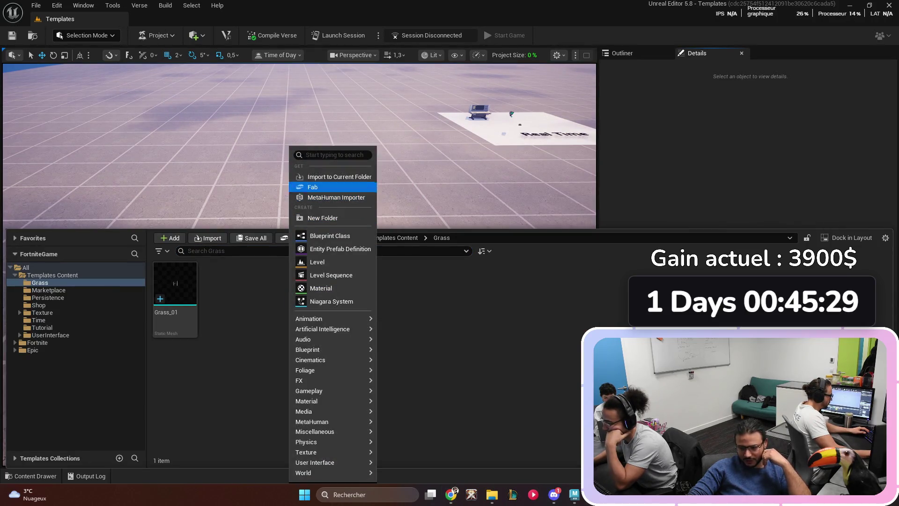
{"action": "left_click", "coordinate": [318, 184]}
{"action": "type", "text": "RVT"}
{"action": "key", "text": "Return"}
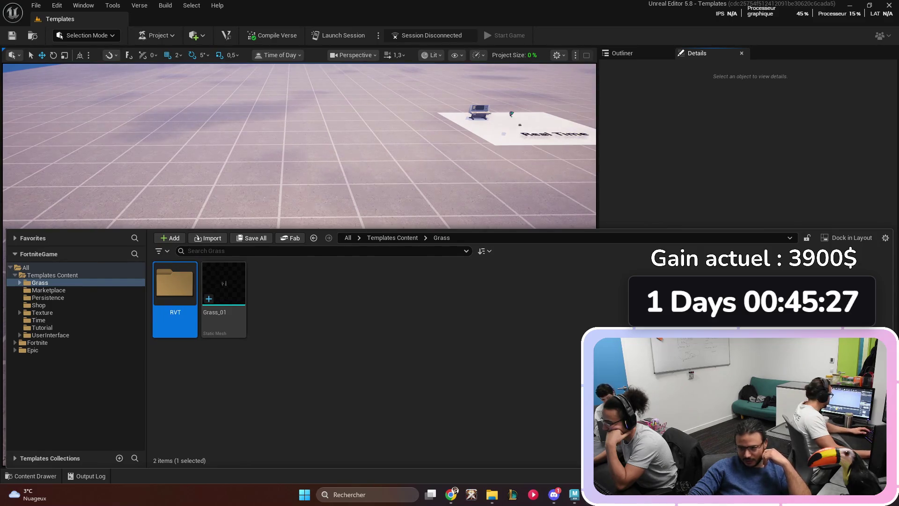
- Browse the Grass folder's add-content menu and dismiss it without adding anything
{"action": "right_click", "coordinate": [334, 347]}
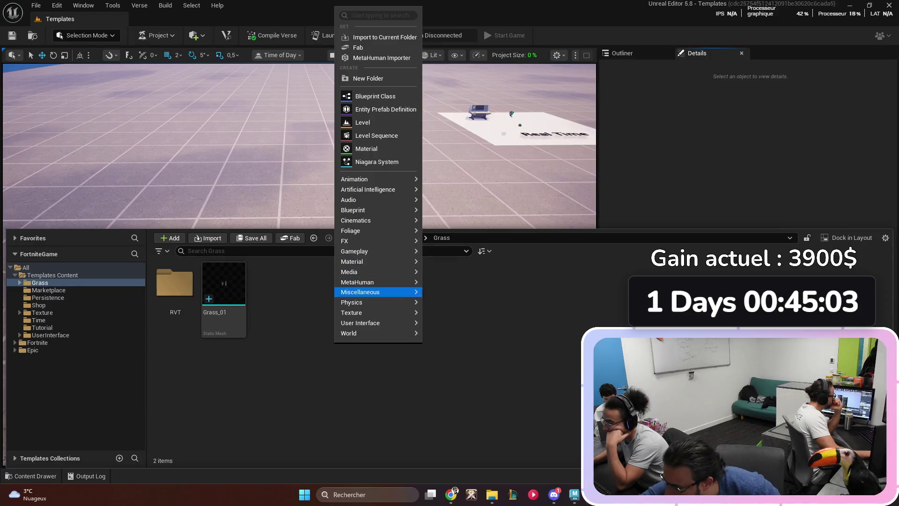
{"action": "mouse_move", "coordinate": [375, 261]}
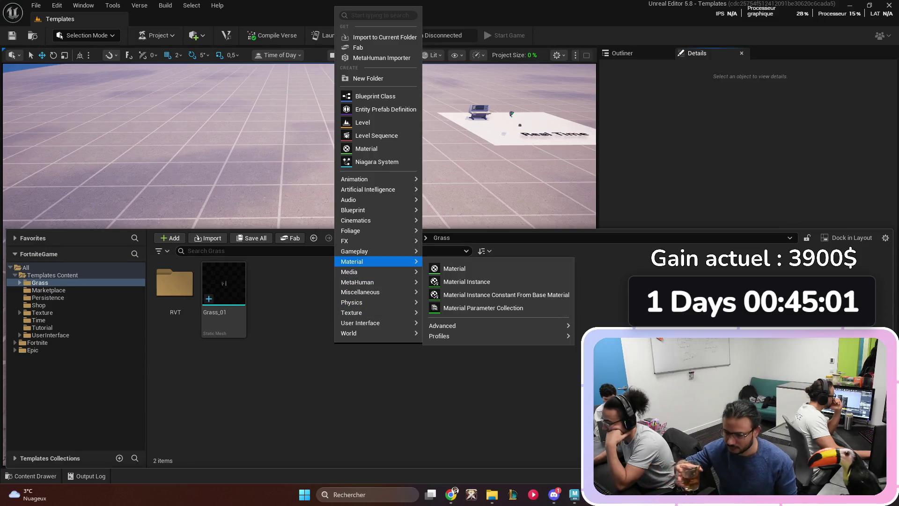
{"action": "mouse_move", "coordinate": [468, 325]}
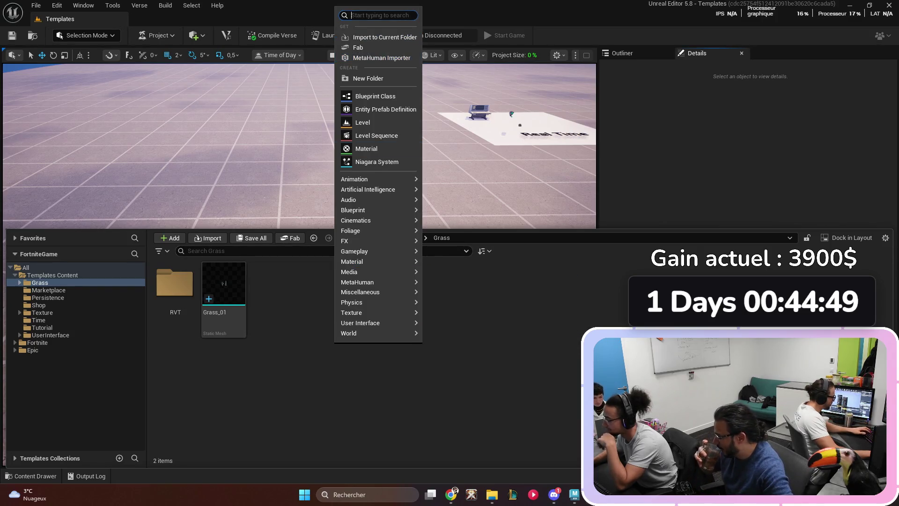
{"action": "type", "text": "l"}
{"action": "key", "text": "Escape"}
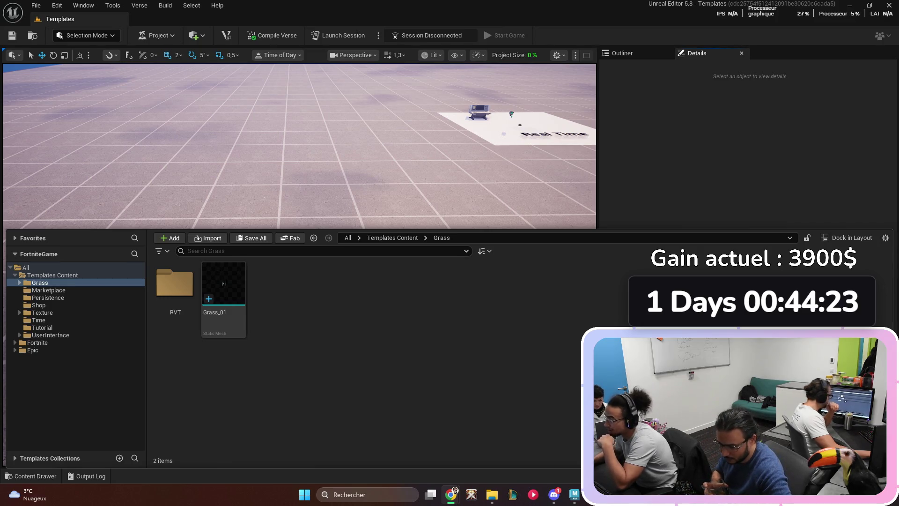
{"action": "right_click", "coordinate": [383, 318]}
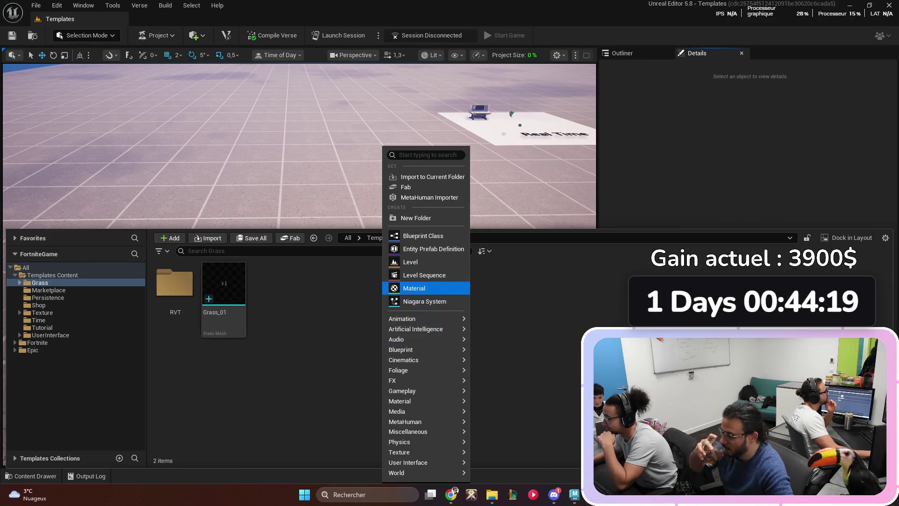
{"action": "left_click", "coordinate": [414, 288]}
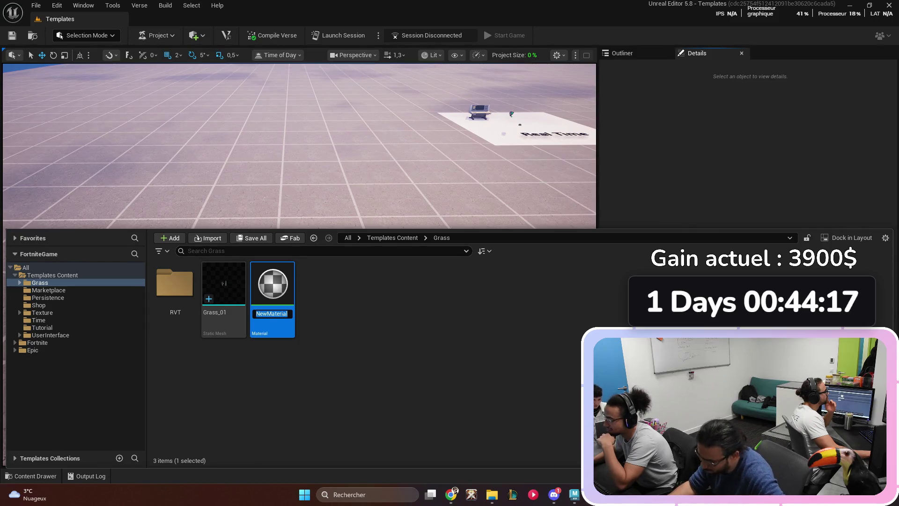
{"action": "key", "text": "Return"}
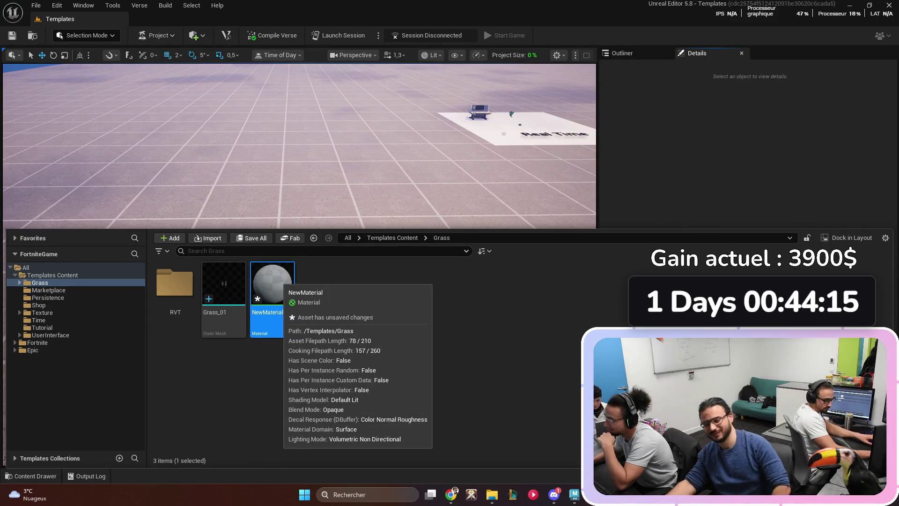
{"action": "key", "text": "Delete"}
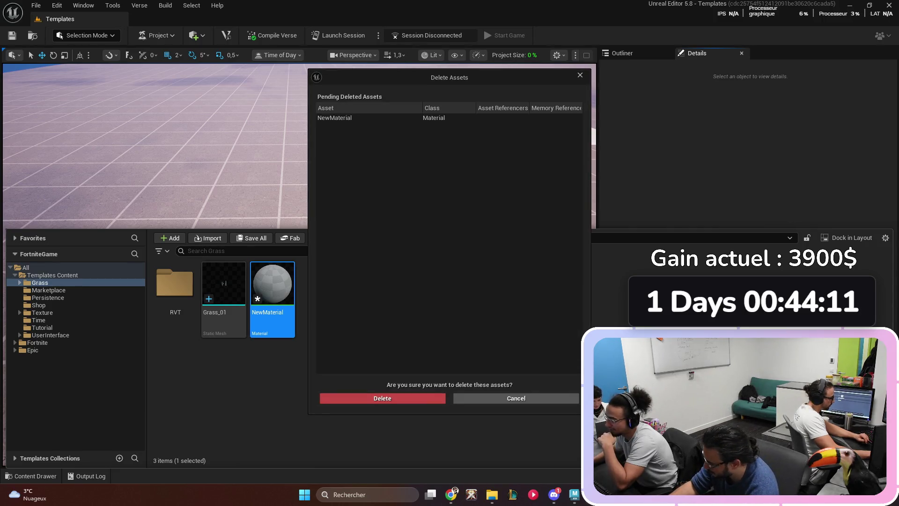
{"action": "left_click", "coordinate": [383, 398]}
{"action": "right_click", "coordinate": [334, 319]}
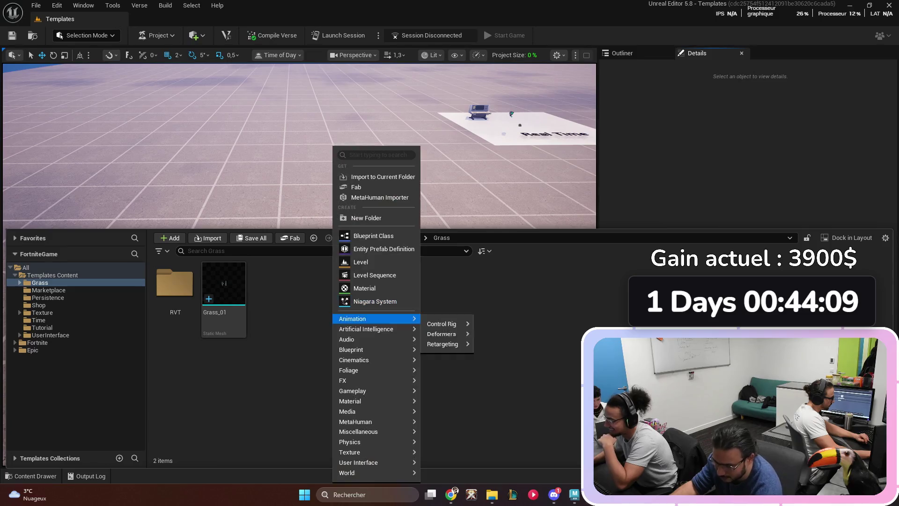
{"action": "mouse_move", "coordinate": [355, 411]}
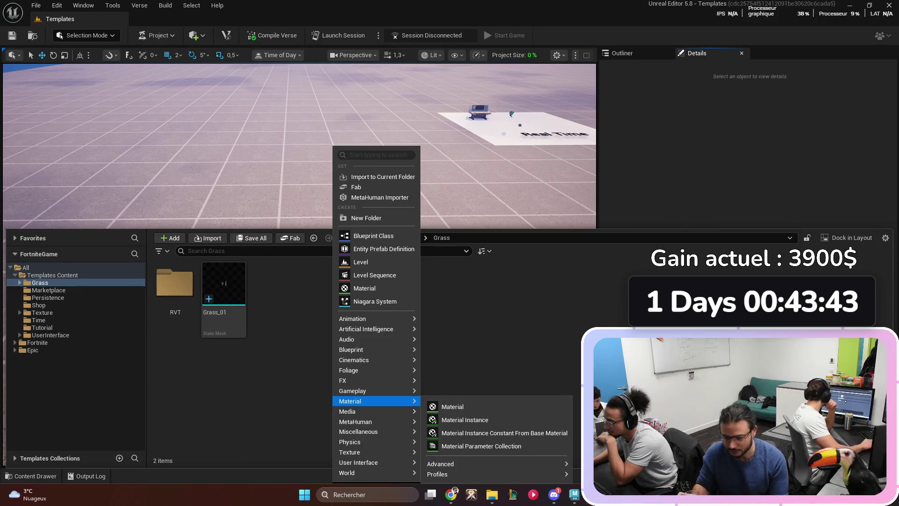
{"action": "key", "text": "Escape"}
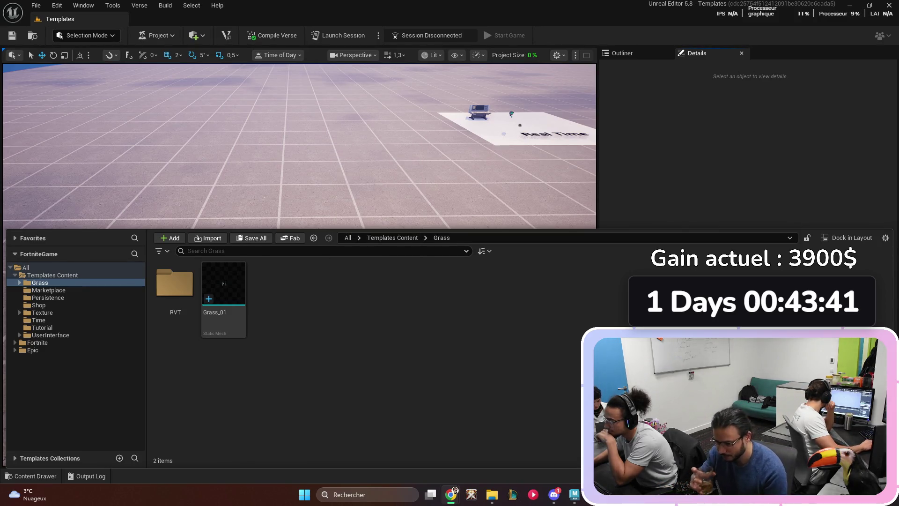
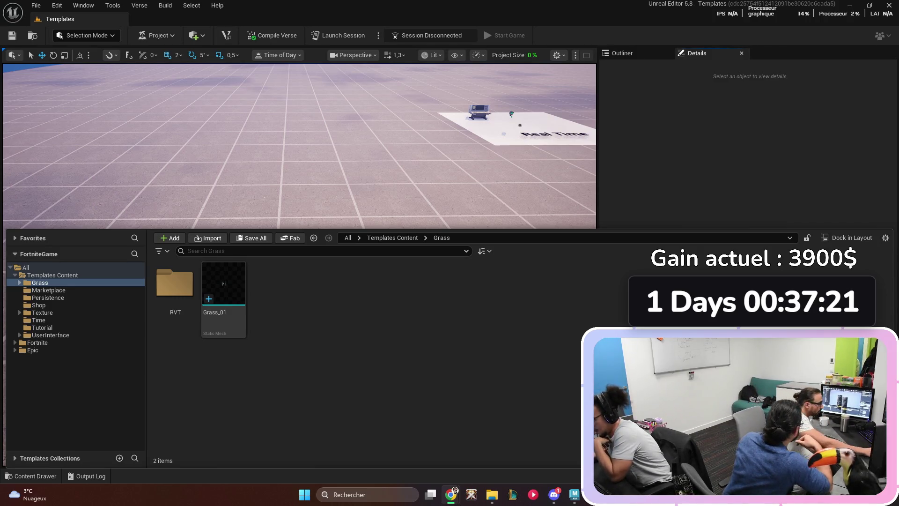
- Inspect the Grass_01 static mesh and its WorldGridMaterial, then close it to return to the level
{"action": "double_click", "coordinate": [224, 286]}
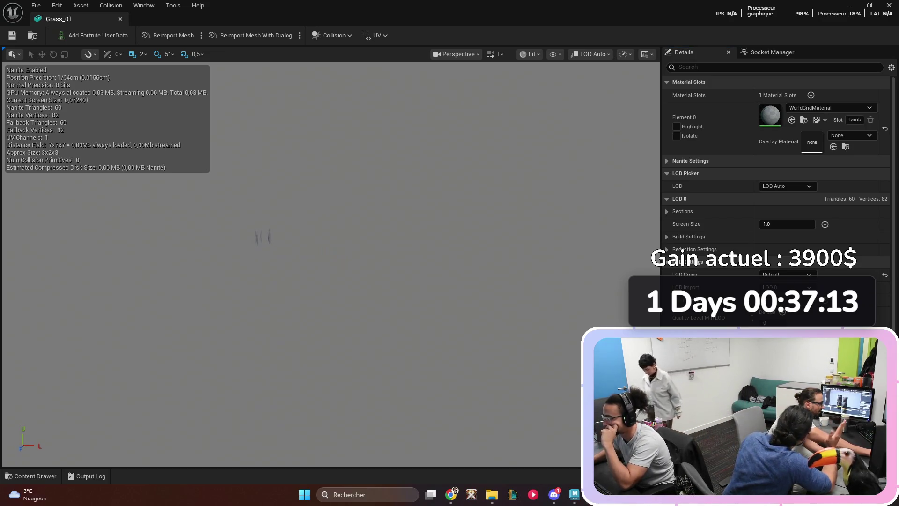
{"action": "left_click", "coordinate": [121, 19]}
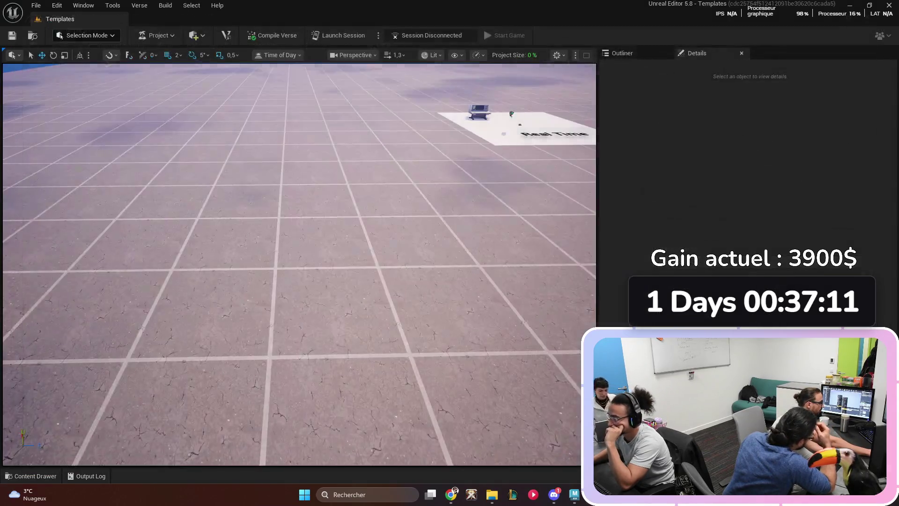
{"action": "key", "text": "ctrl+space"}
{"action": "mouse_move", "coordinate": [223, 299]}
{"action": "left_mouse_down"}
{"action": "mouse_move", "coordinate": [339, 251]}
{"action": "mouse_move", "coordinate": [357, 320]}
{"action": "left_mouse_up"}
{"action": "key", "text": "f"}
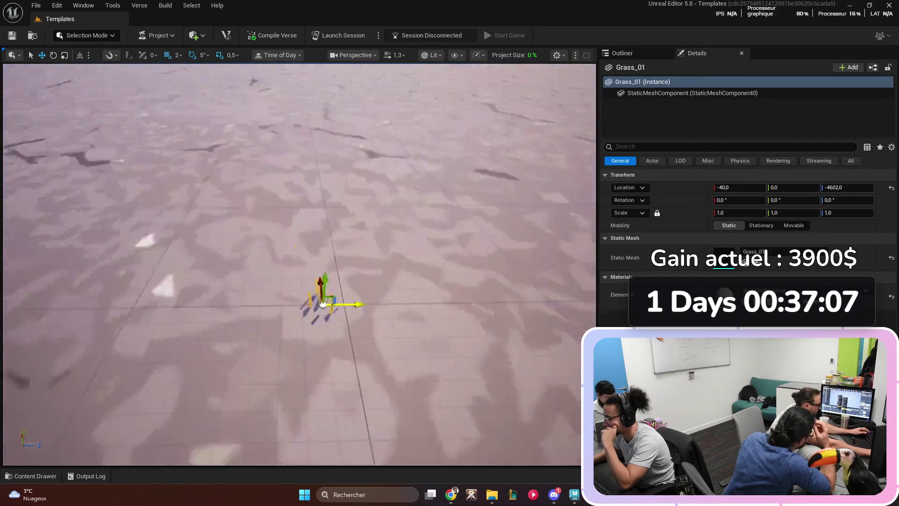
{"action": "scroll", "coordinate": [299, 264], "scroll_direction": "down", "scroll_amount": 3}
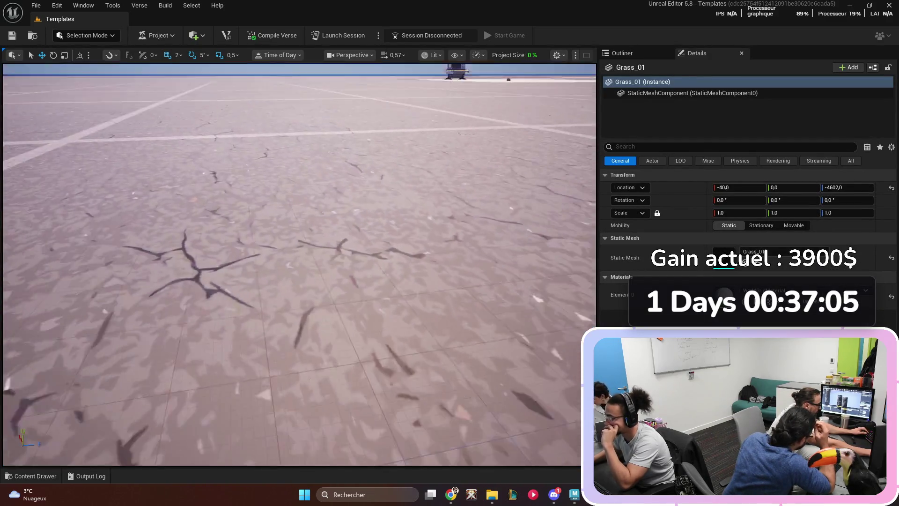
{"action": "scroll", "coordinate": [299, 265], "scroll_direction": "down", "scroll_amount": 3}
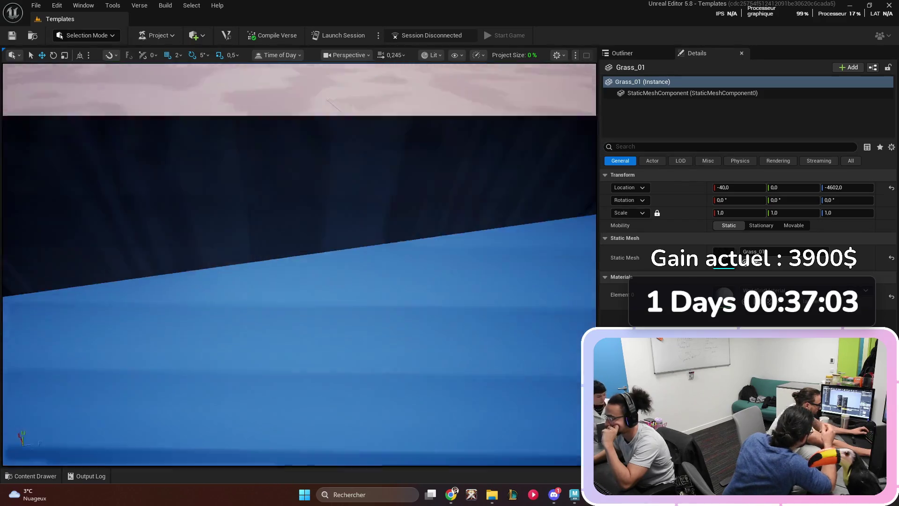
{"action": "scroll", "coordinate": [300, 265], "scroll_direction": "down", "scroll_amount": 3}
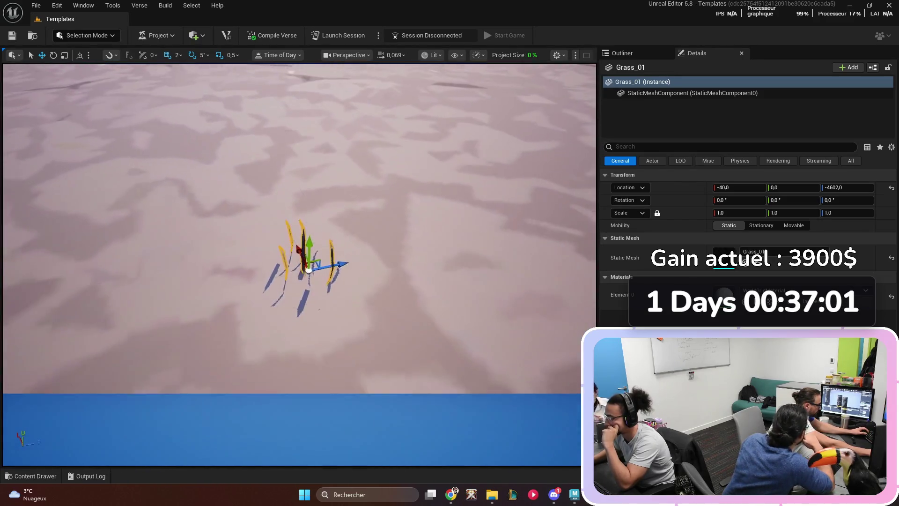
{"action": "scroll", "coordinate": [299, 265], "scroll_direction": "up", "scroll_amount": 3}
{"action": "key", "text": "e"}
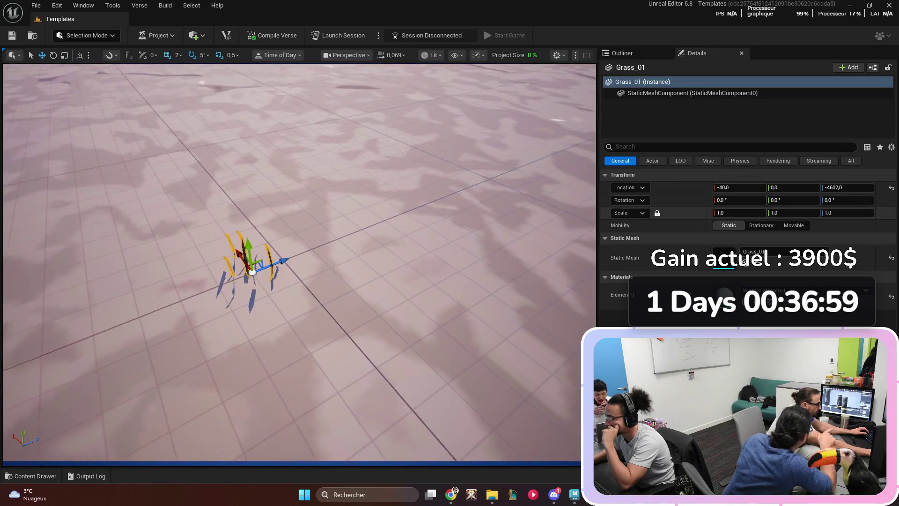
{"action": "key", "text": "r"}
{"action": "left_click_drag", "start_coordinate": [796, 213], "coordinate": [810, 213]}
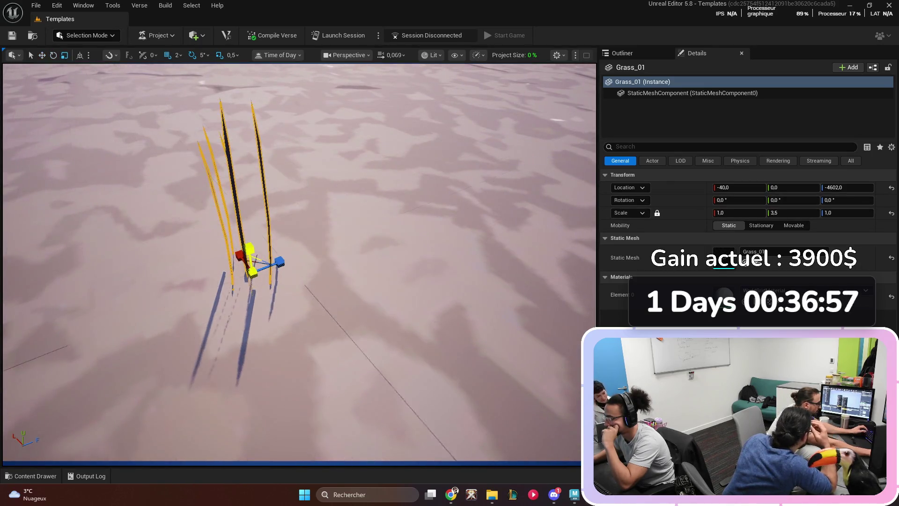
{"action": "left_click", "coordinate": [721, 213]}
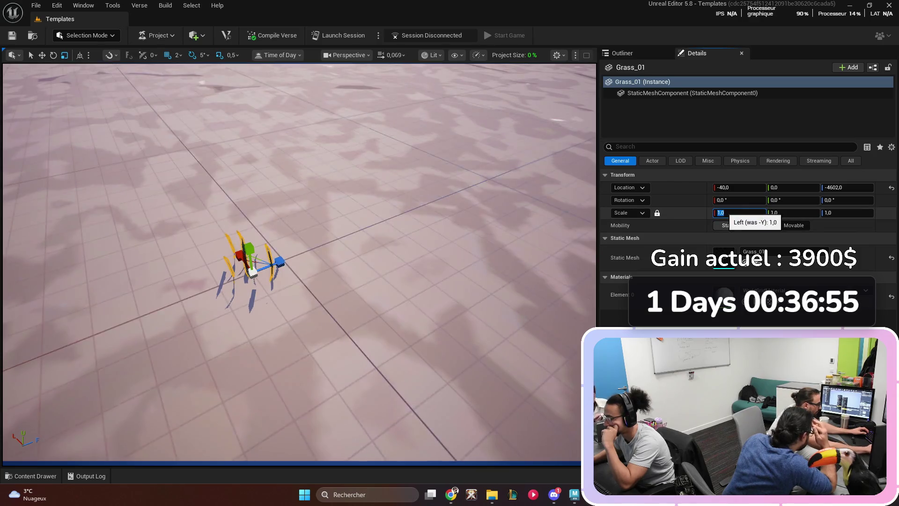
{"action": "type", "text": "5"}
{"action": "key", "text": "Return"}
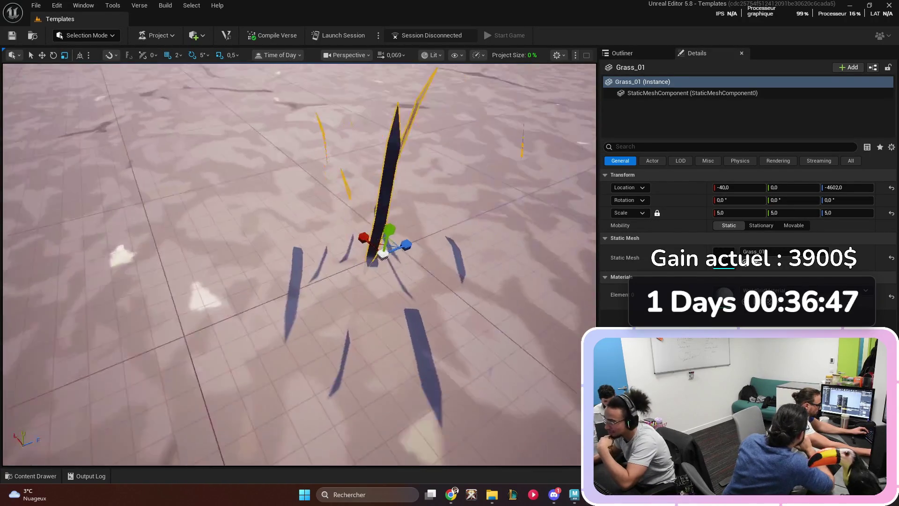
{"action": "left_click", "coordinate": [720, 213]}
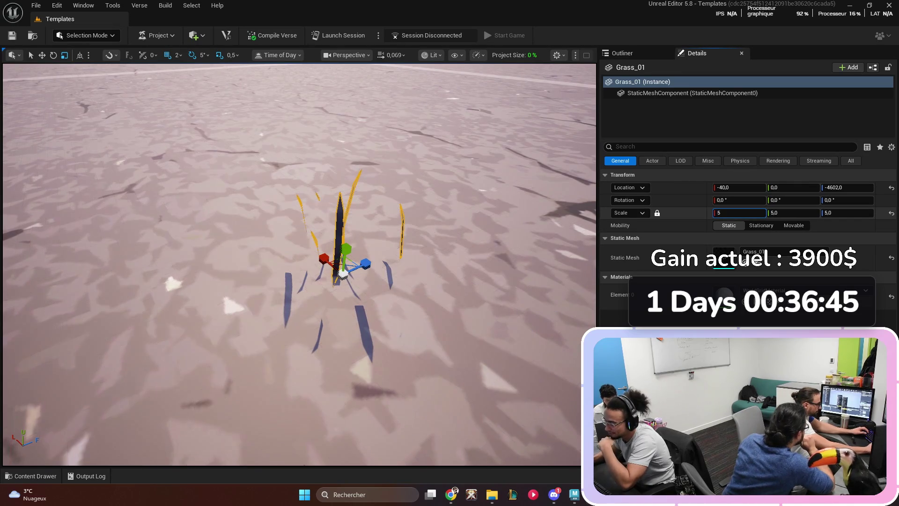
{"action": "key", "text": "BackSpace"}
{"action": "type", "text": "0"}
{"action": "key", "text": "Return"}
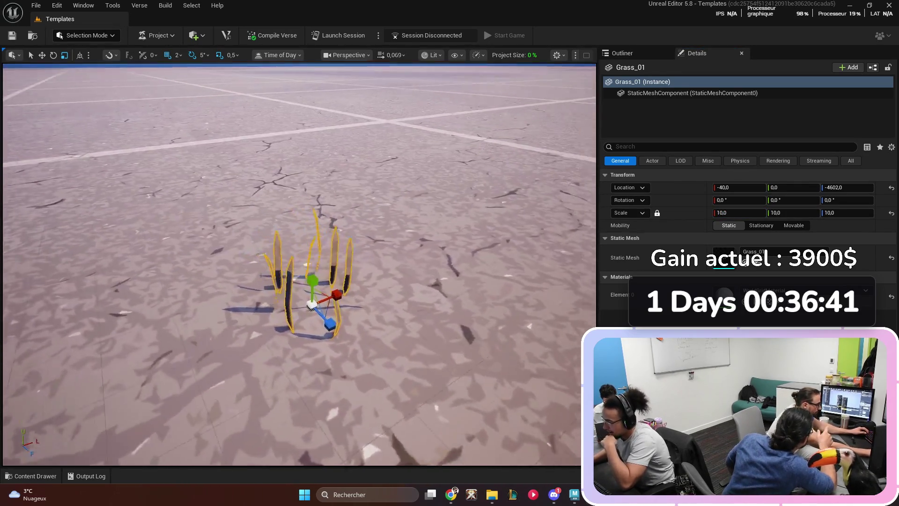
{"action": "key", "text": "w"}
{"action": "left_click_drag", "start_coordinate": [327, 293], "coordinate": [503, 306]}
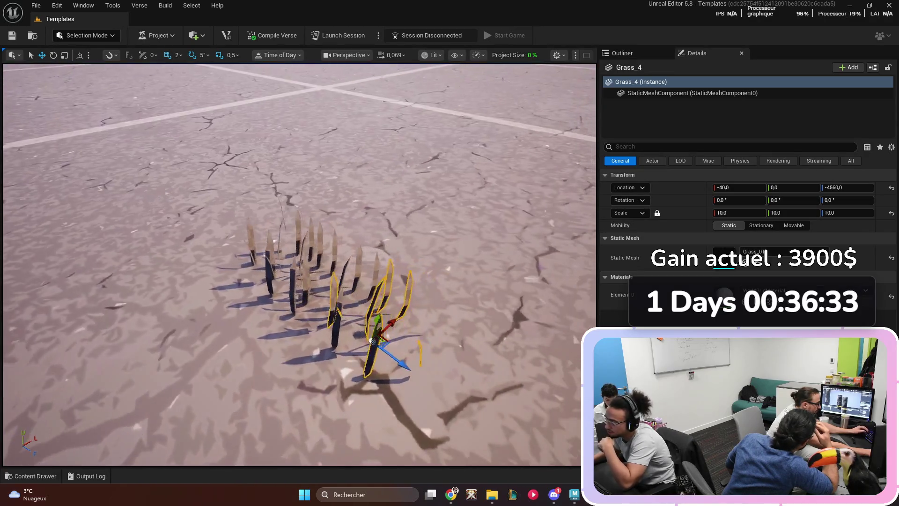
{"action": "key", "text": "ctrl+z"}
{"action": "key", "text": "ctrl+z"}
{"action": "key", "text": "ctrl+z"}
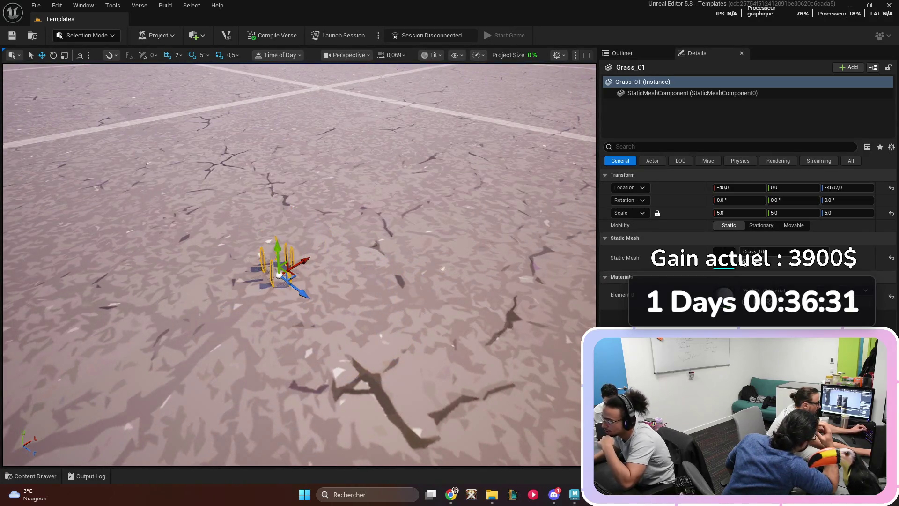
{"action": "key", "text": "ctrl+z"}
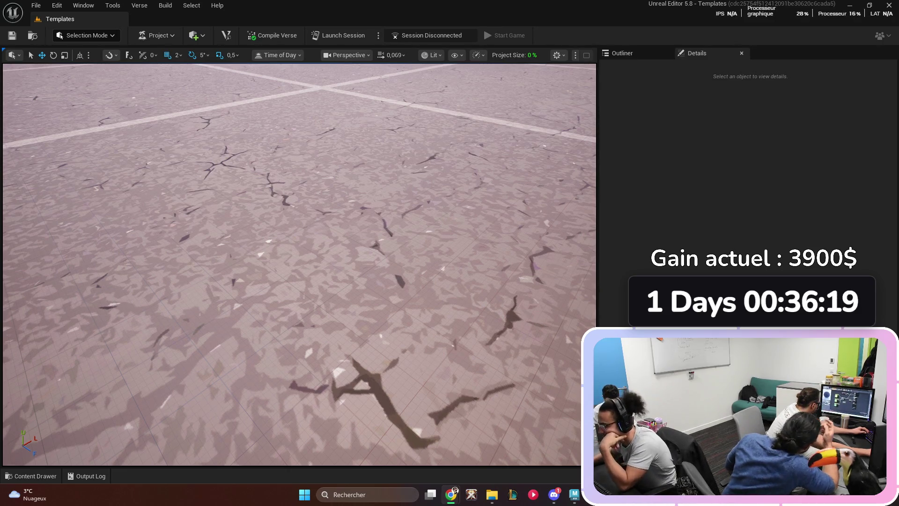
- Fly the camera forward over the floor and show the Grass folder with its RVT folder and Grass_01 mesh
{"action": "left_click_drag", "start_coordinate": [300, 262], "coordinate": [313, 241]}
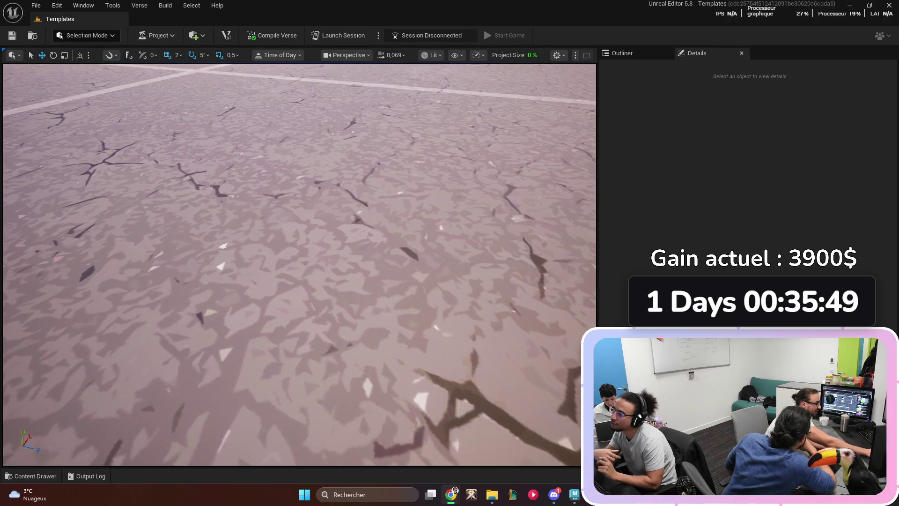
{"action": "key", "text": "ctrl+space"}
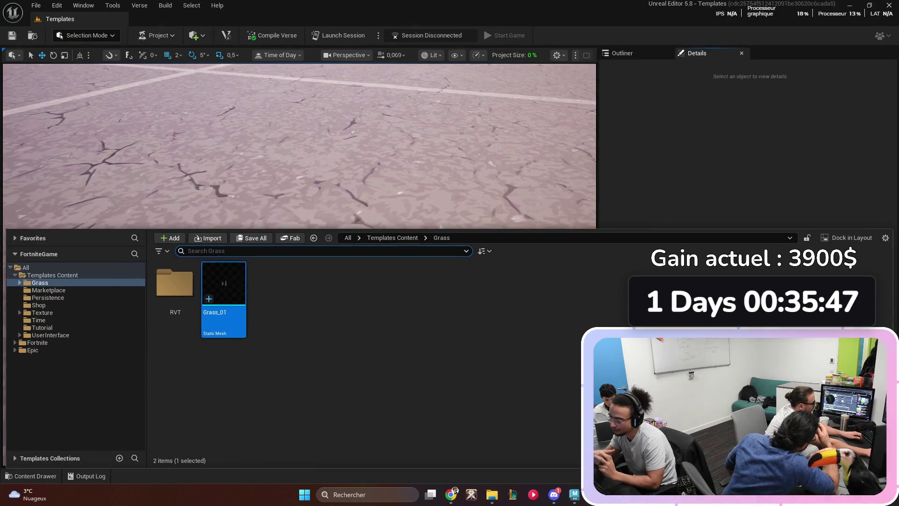
{"action": "key", "text": "alt+Up"}
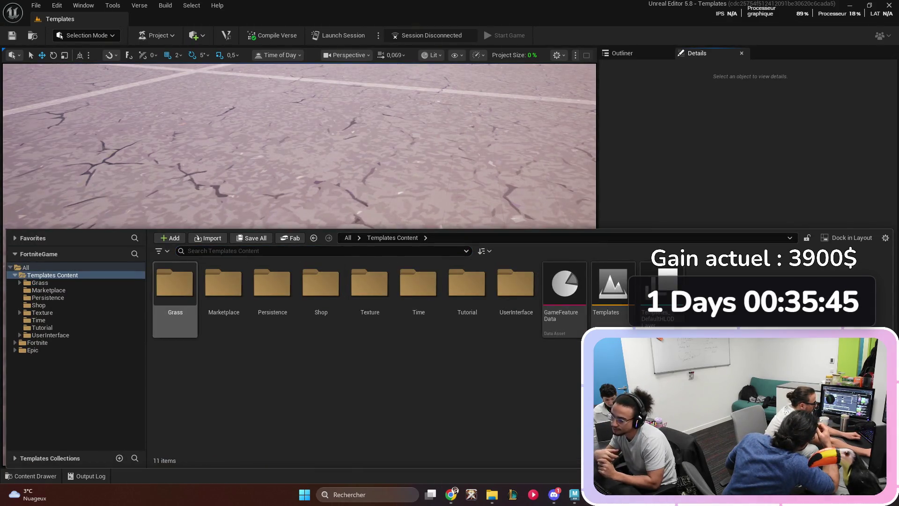
{"action": "key", "text": "Return"}
{"action": "left_click", "coordinate": [186, 287]}
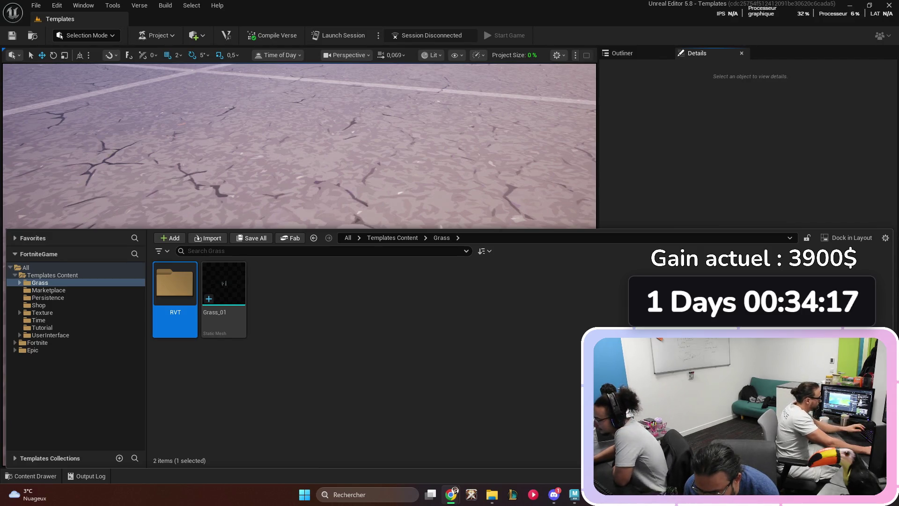
- Delete the RVT folder from Grass and go up to the 11-item Templates Content folder
{"action": "key", "text": "Delete"}
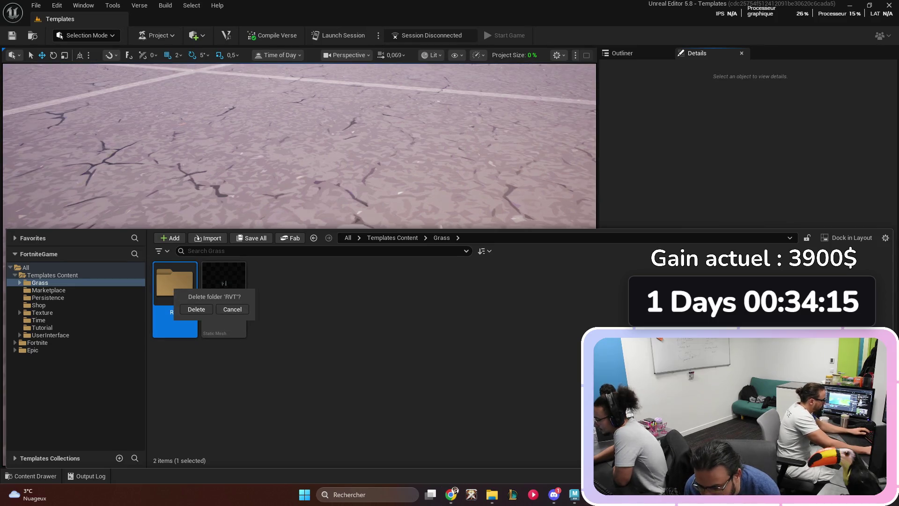
{"action": "key", "text": "Return"}
{"action": "key", "text": "BackSpace"}
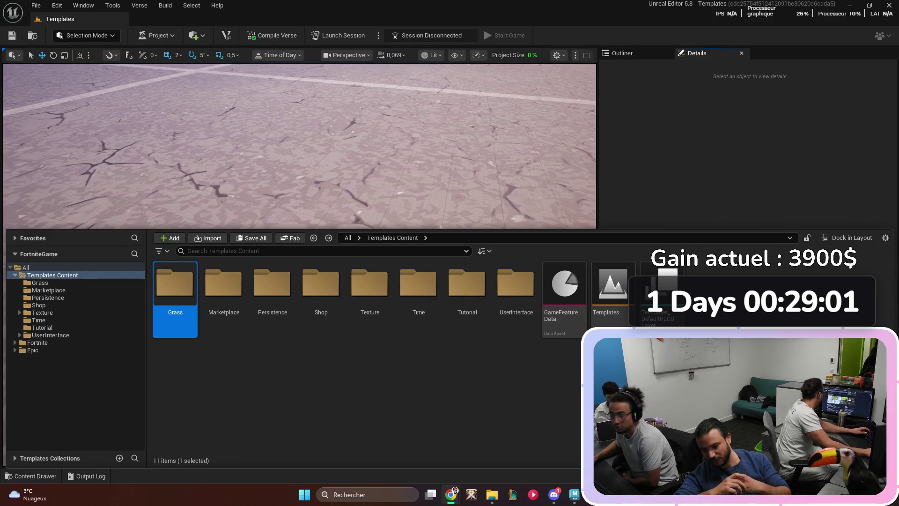
- Switch from UEFN to Chrome's ragnarok online image search and go to YouTube
{"action": "key", "text": "alt+Tab"}
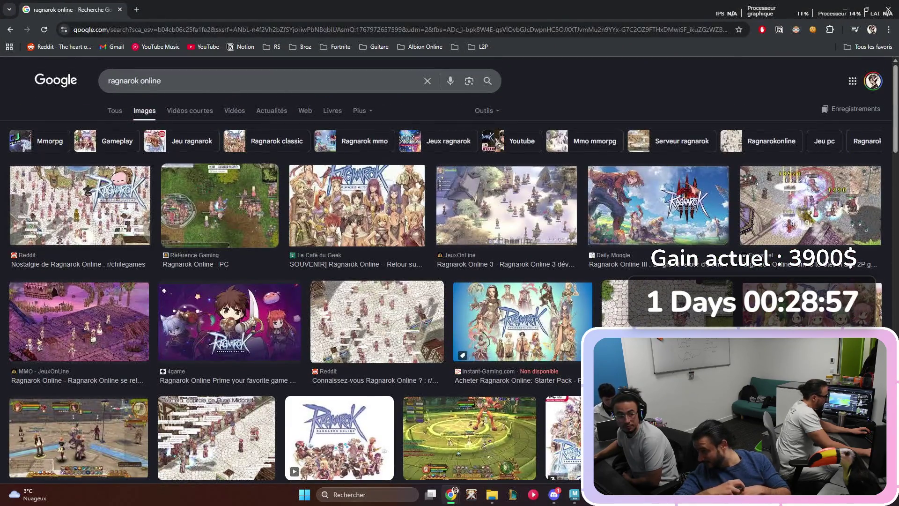
{"action": "left_click", "coordinate": [204, 46]}
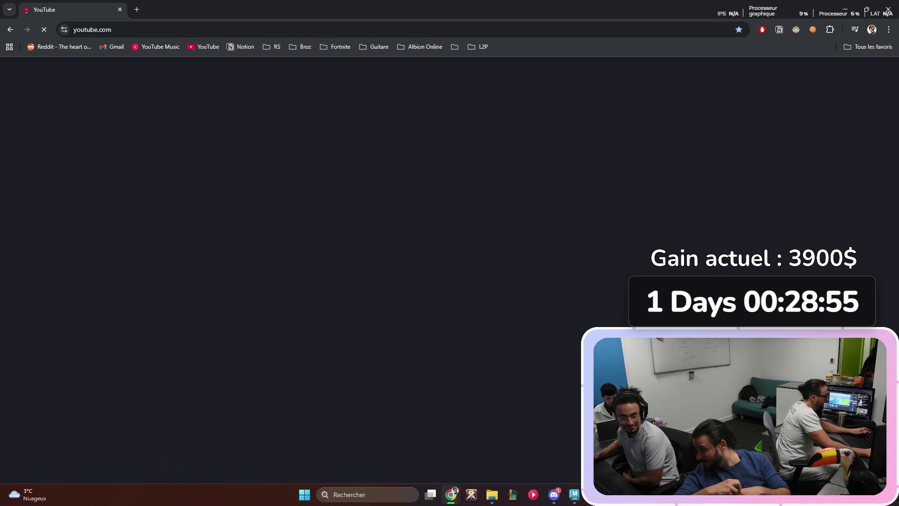
- Search YouTube for 'ragnarok online', then change the search to 'ragnarok online pvp'
{"action": "type", "text": "ragnarok online"}
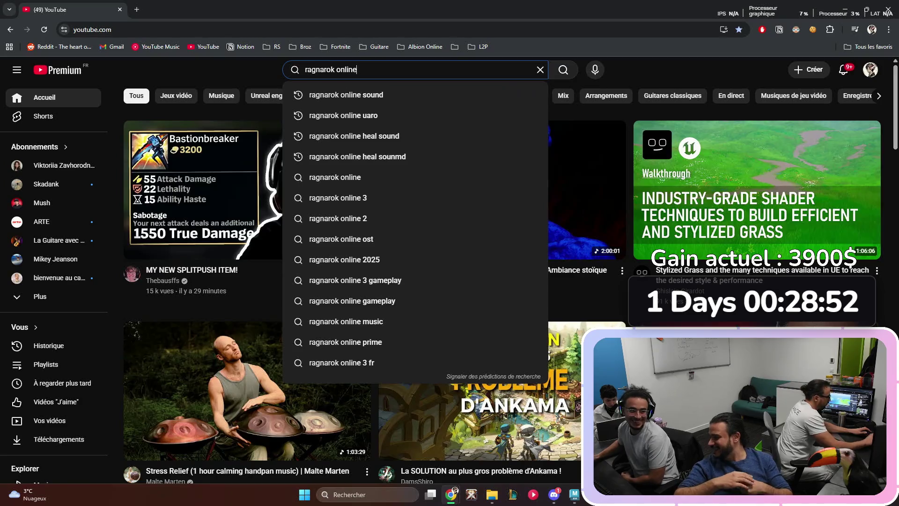
{"action": "key", "text": "Return"}
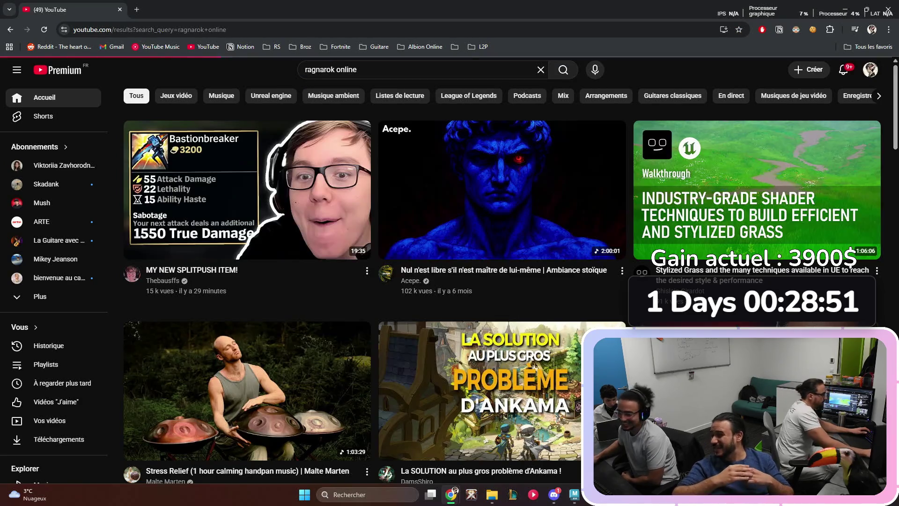
{"action": "scroll", "coordinate": [403, 281], "scroll_direction": "down", "scroll_amount": 8}
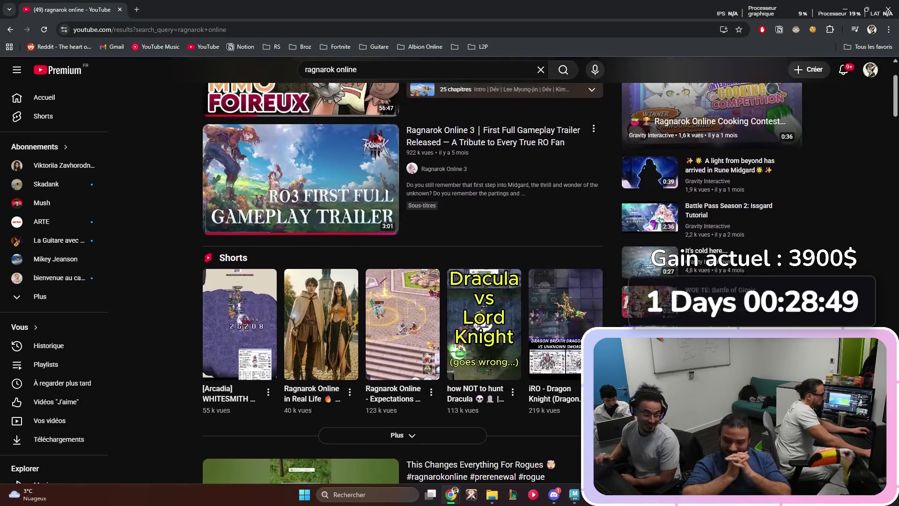
{"action": "scroll", "coordinate": [403, 281], "scroll_direction": "down", "scroll_amount": 12}
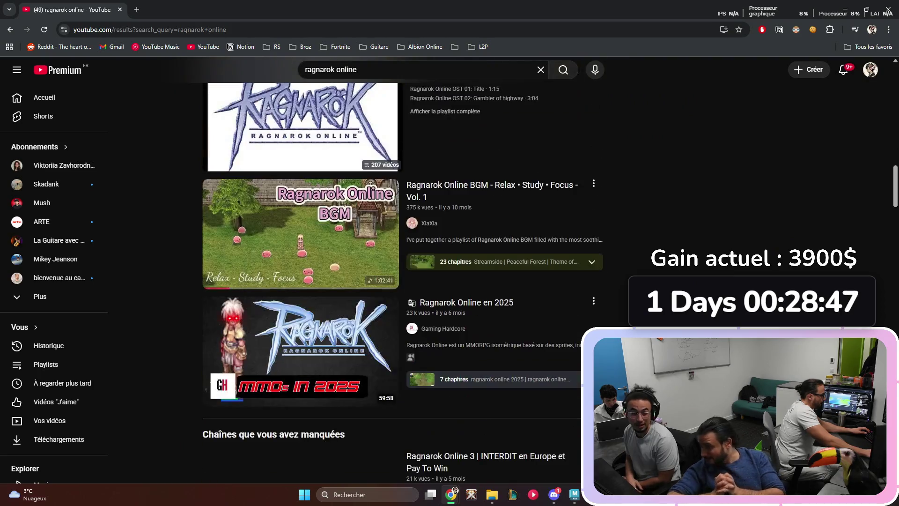
{"action": "type", "text": " pvp"}
{"action": "key", "text": "Return"}
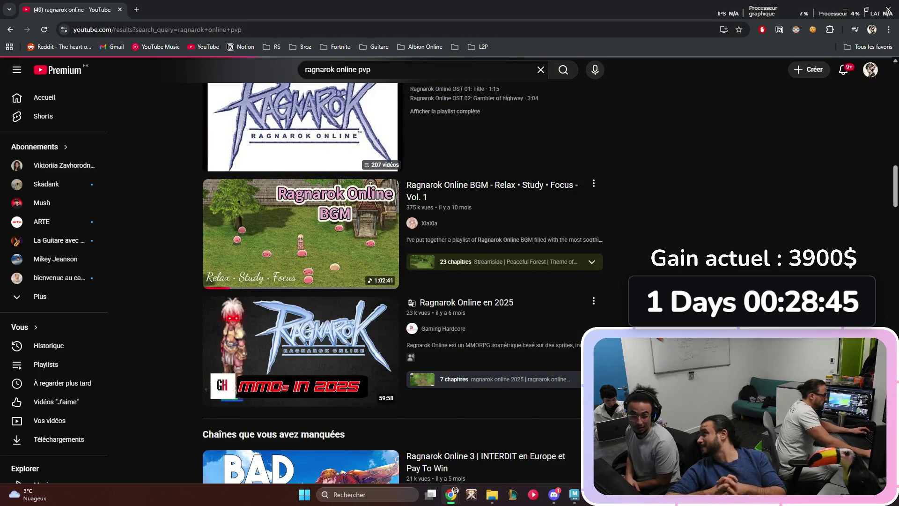
- Search 'ragnarok online hunter', open the Auto Blitz Hunter NO CARDS guide, and skip to 0:39
{"action": "left_click", "coordinate": [421, 69]}
{"action": "key", "text": "BackSpace"}
{"action": "key", "text": "BackSpace"}
{"action": "key", "text": "BackSpace"}
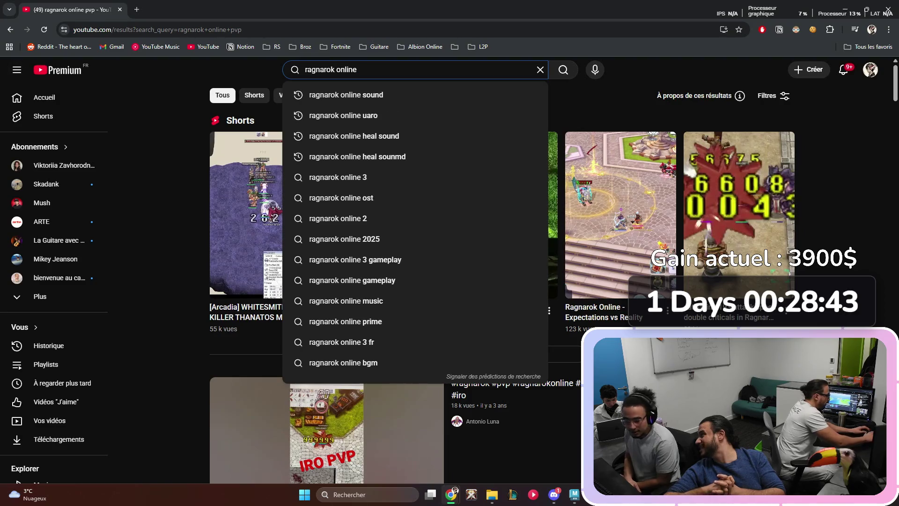
{"action": "type", "text": "hunter"}
{"action": "key", "text": "Return"}
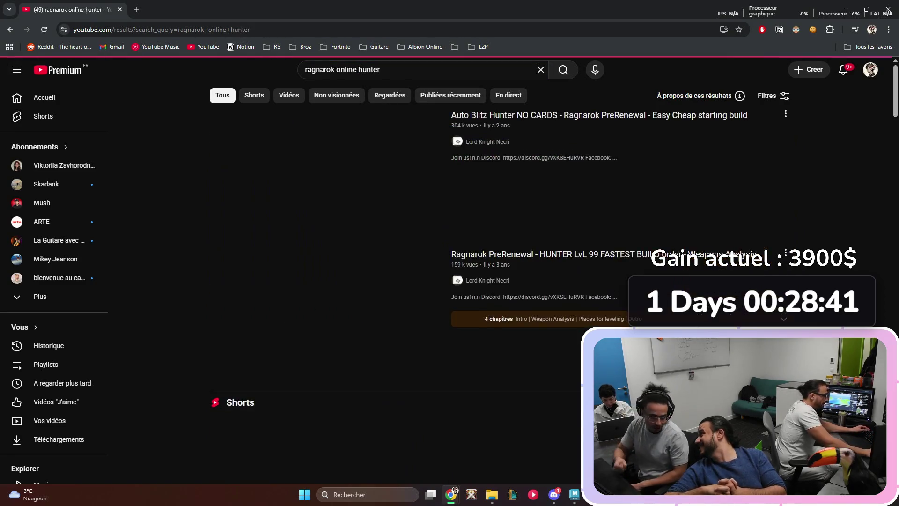
{"action": "left_click", "coordinate": [599, 115]}
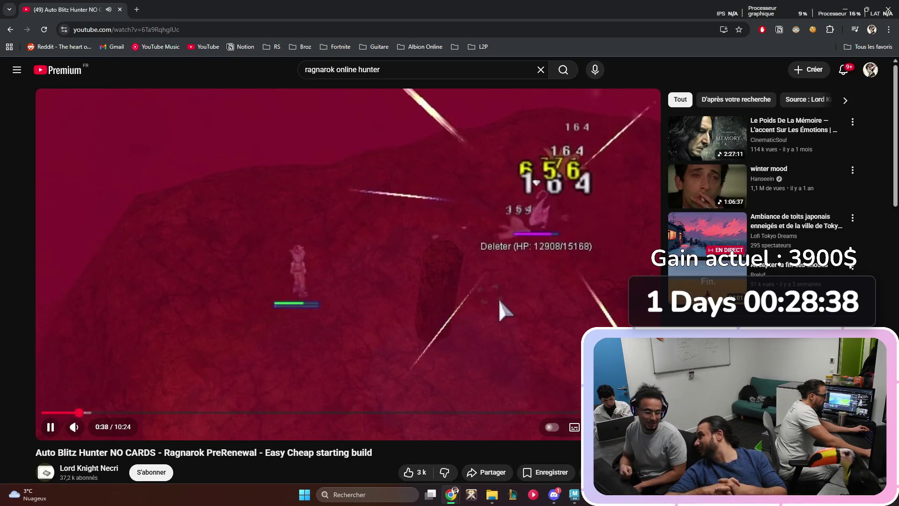
{"action": "left_click", "coordinate": [80, 412]}
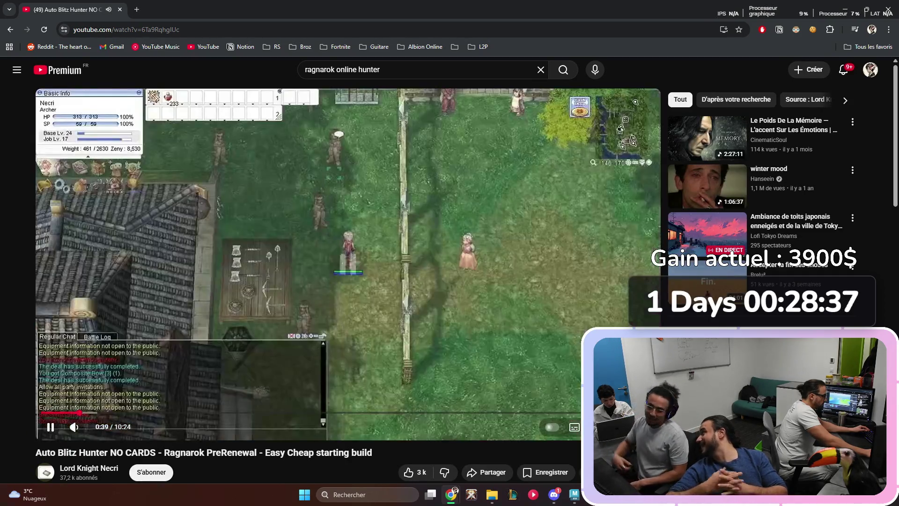
- Watch the hunter guide fullscreen past the job level 42 step, pausing and resuming, then exit fullscreen
{"action": "key", "text": "f"}
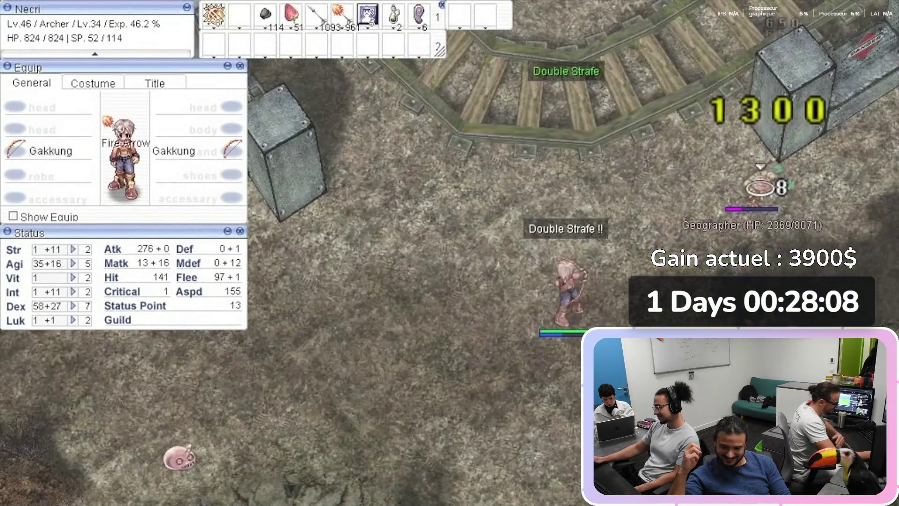
{"action": "key", "text": "F6"}
{"action": "left_click", "coordinate": [763, 187]}
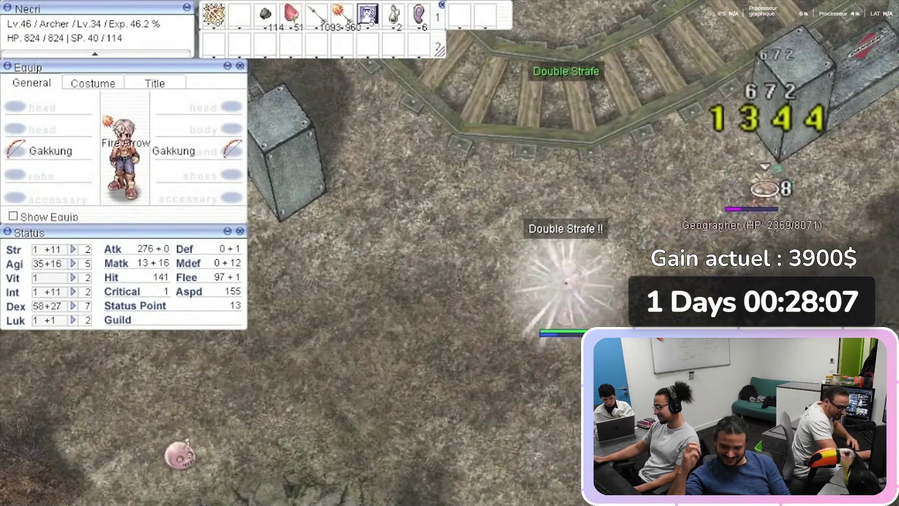
{"action": "key", "text": "F6"}
{"action": "left_click", "coordinate": [765, 189]}
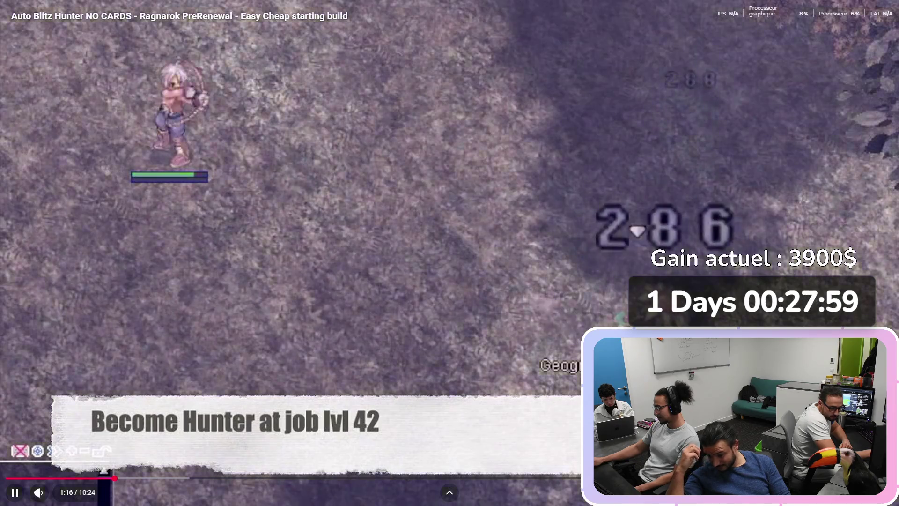
{"action": "key", "text": "space"}
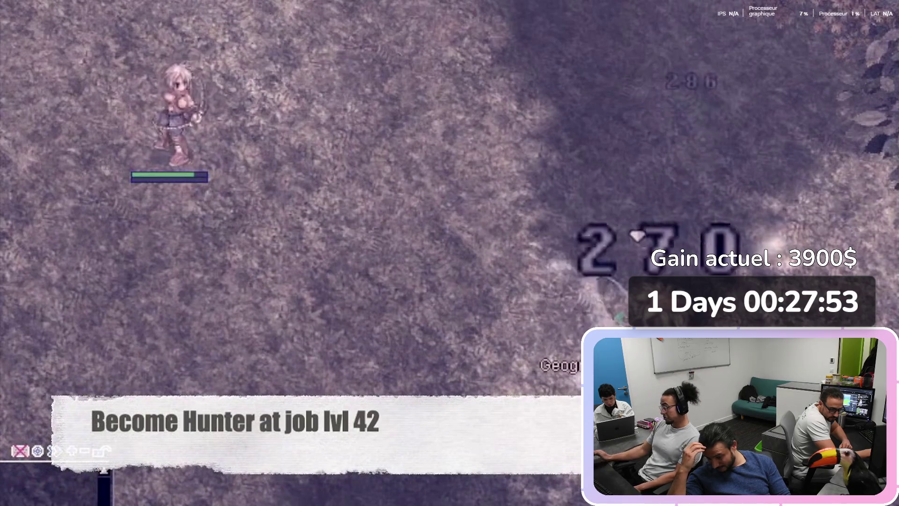
{"action": "mouse_move", "coordinate": [38, 492]}
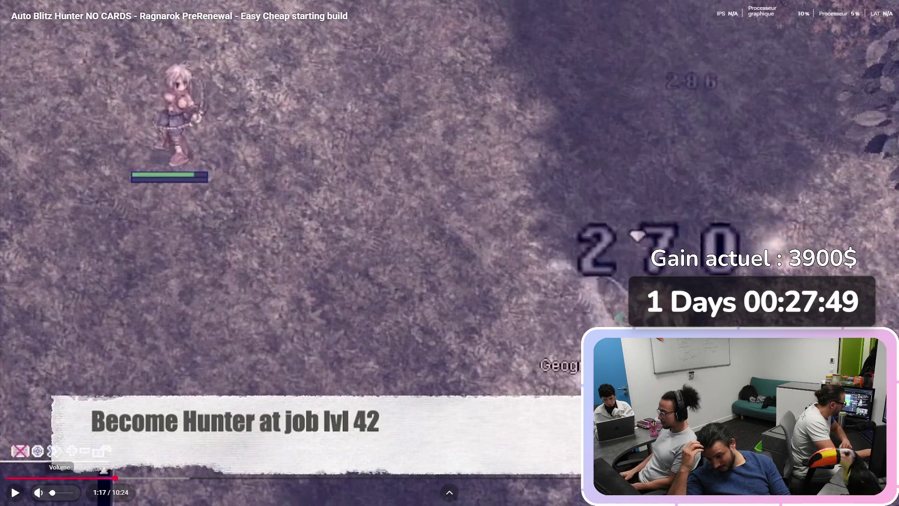
{"action": "key", "text": "space"}
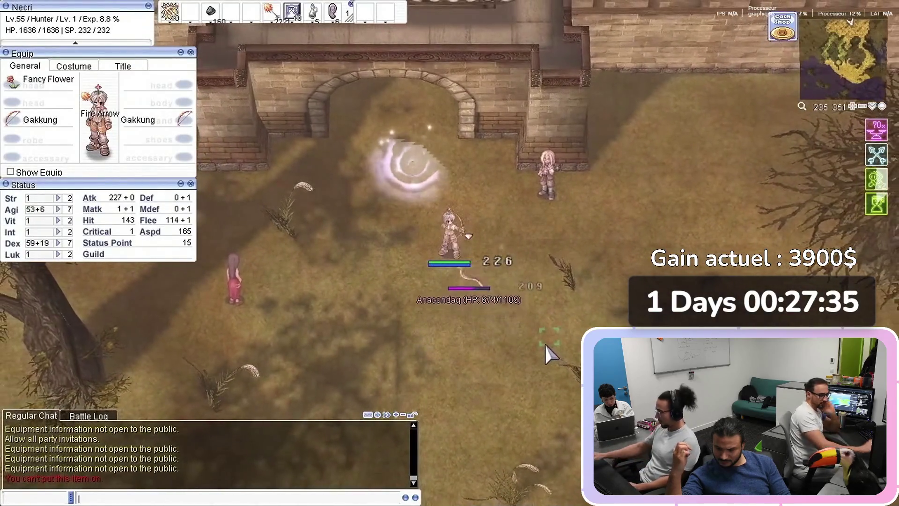
{"action": "key", "text": "space"}
{"action": "key", "text": "Escape"}
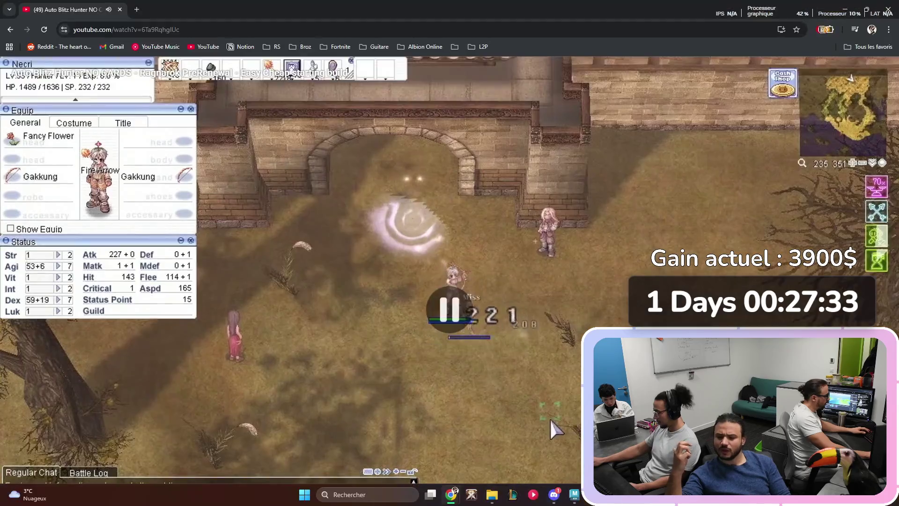
- Watch the hunter guide fullscreen to 2:32, the Crystal arrows farming part, then return to the watch page
{"action": "key", "text": "/"}
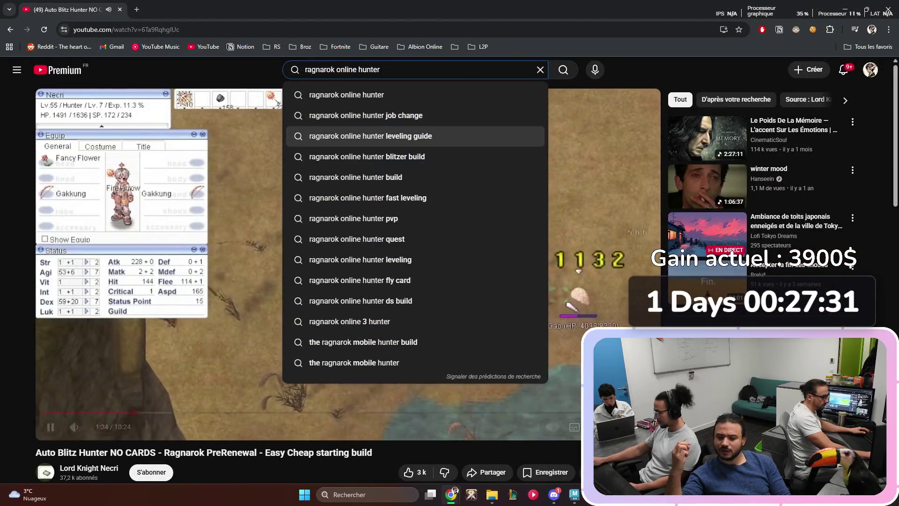
{"action": "key", "text": "Escape"}
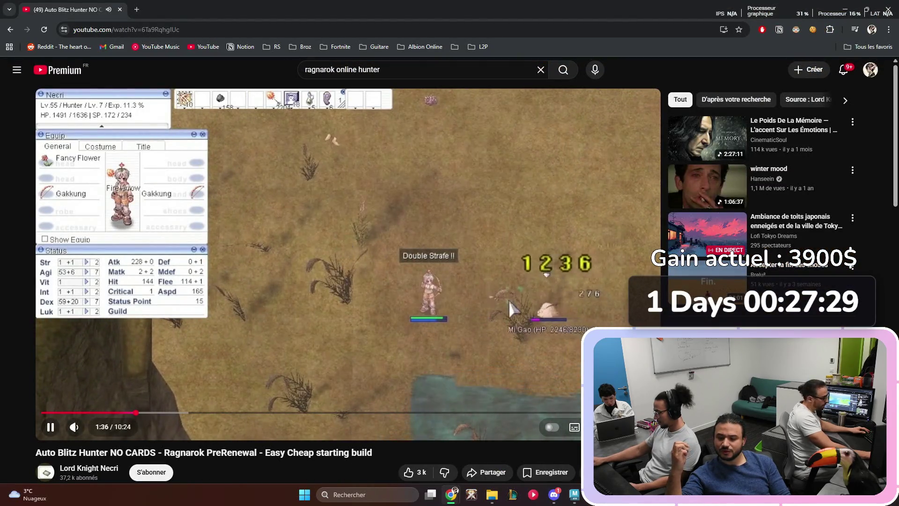
{"action": "key", "text": "f"}
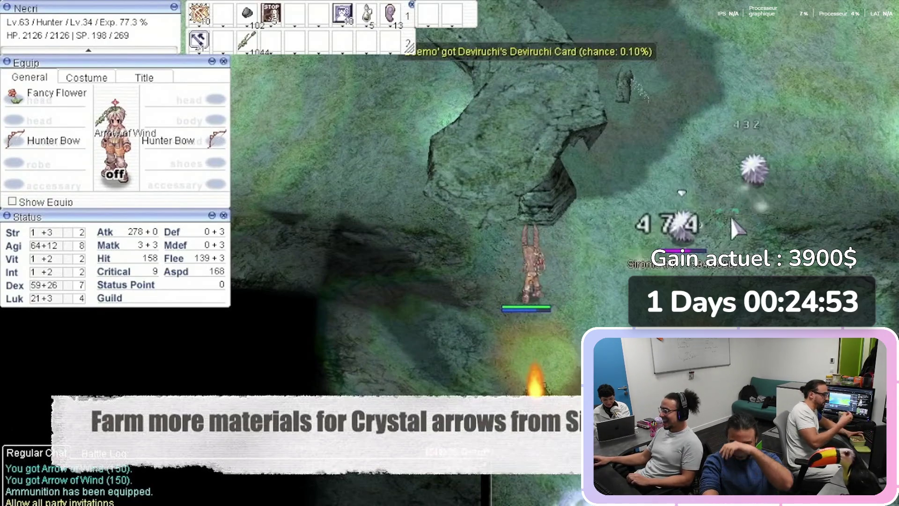
{"action": "key", "text": "Escape"}
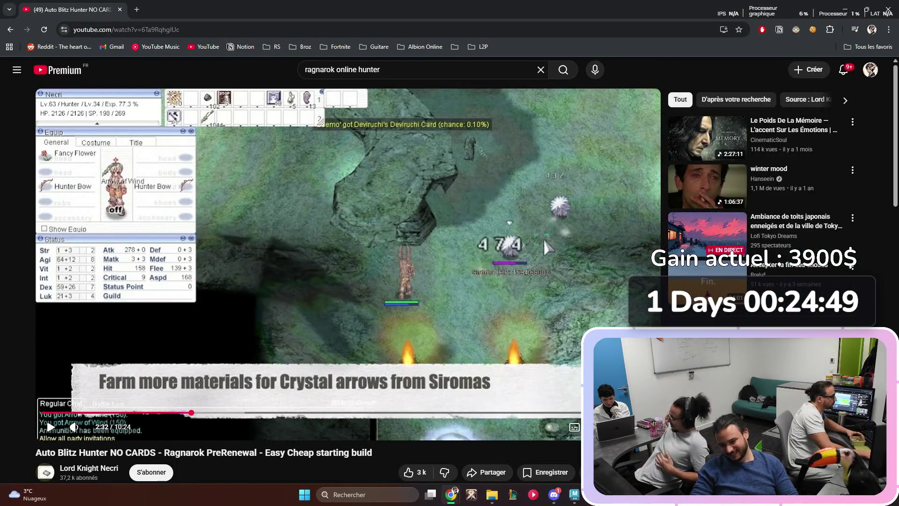
{"action": "scroll", "coordinate": [348, 263], "scroll_direction": "down", "scroll_amount": 2}
- Search YouTube for 'new world' and browse the results
{"action": "scroll", "coordinate": [348, 263], "scroll_direction": "up", "scroll_amount": 2}
{"action": "key", "text": "slash"}
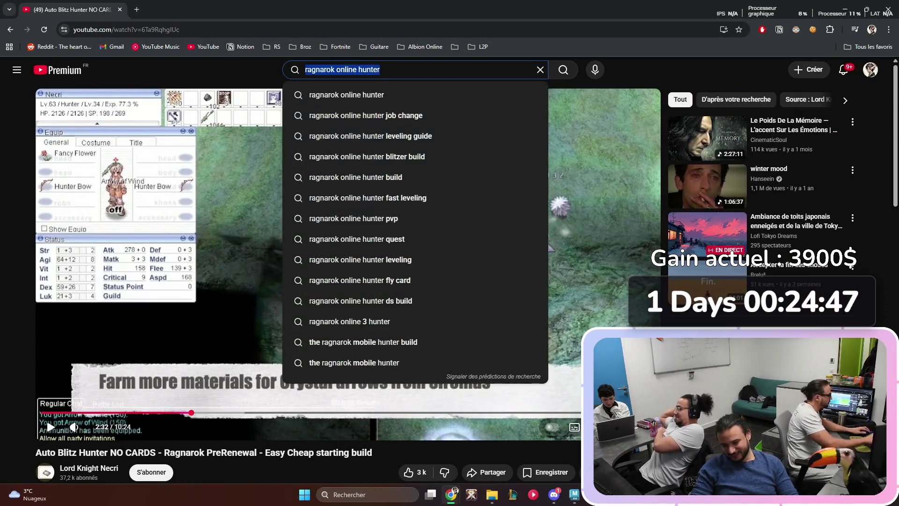
{"action": "type", "text": "nerw"}
{"action": "key", "text": "BackSpace"}
{"action": "key", "text": "BackSpace"}
{"action": "type", "text": "w wortl"}
{"action": "key", "text": "BackSpace"}
{"action": "key", "text": "BackSpace"}
{"action": "type", "text": "ld"}
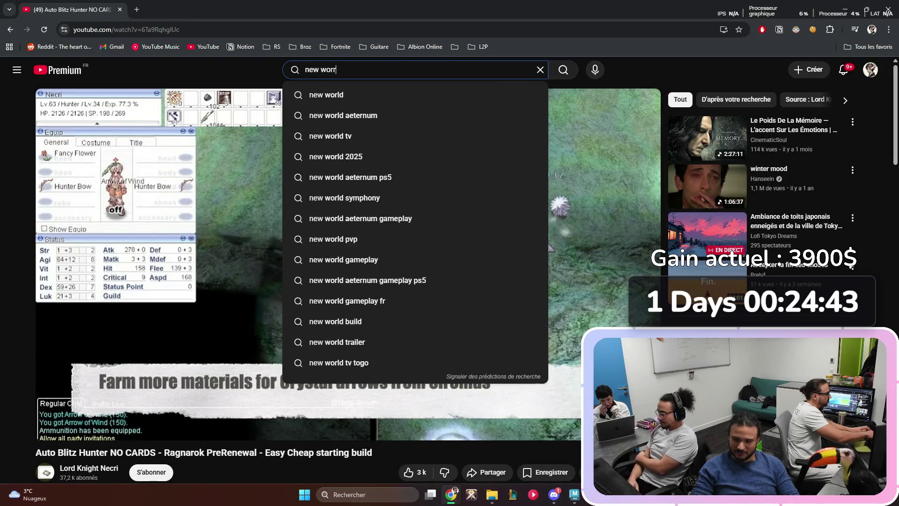
{"action": "key", "text": "Return"}
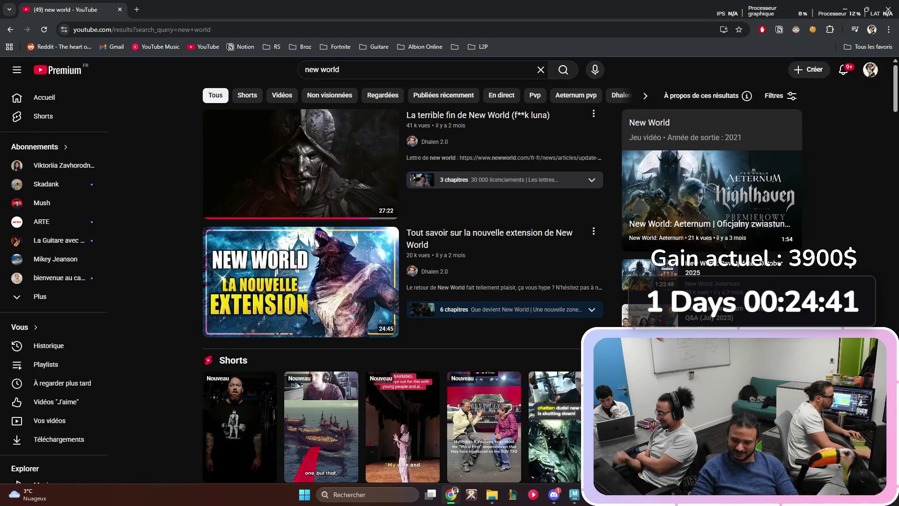
{"action": "scroll", "coordinate": [402, 281], "scroll_direction": "down", "scroll_amount": 2}
{"action": "scroll", "coordinate": [402, 281], "scroll_direction": "down", "scroll_amount": 4}
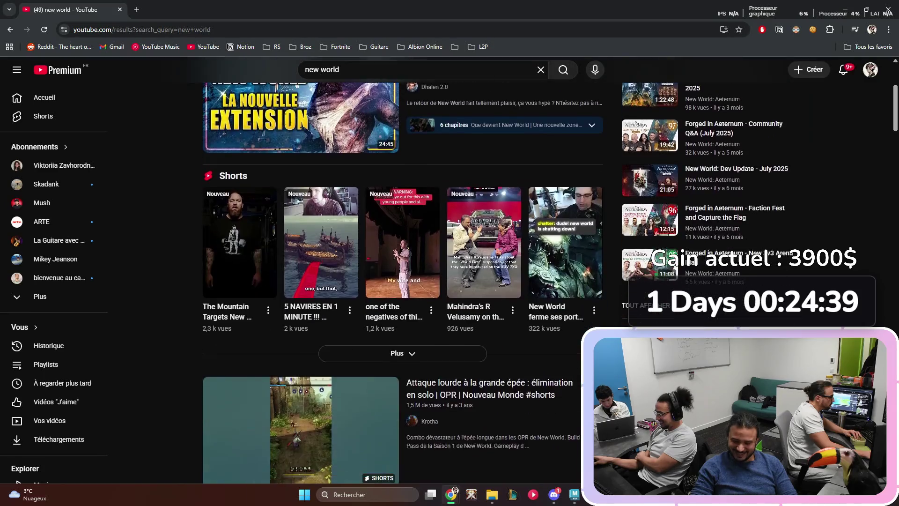
{"action": "scroll", "coordinate": [300, 281], "scroll_direction": "down", "scroll_amount": 14}
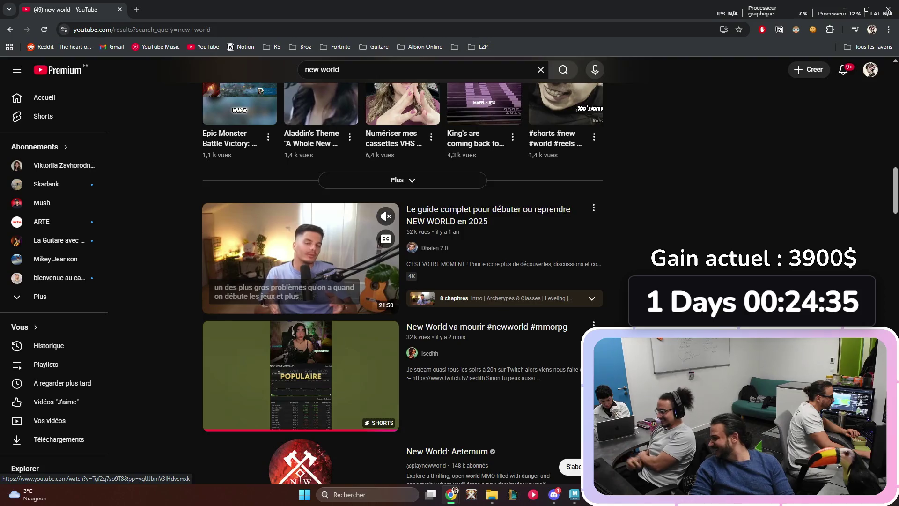
{"action": "scroll", "coordinate": [299, 281], "scroll_direction": "up", "scroll_amount": 10}
{"action": "scroll", "coordinate": [299, 281], "scroll_direction": "up", "scroll_amount": 6}
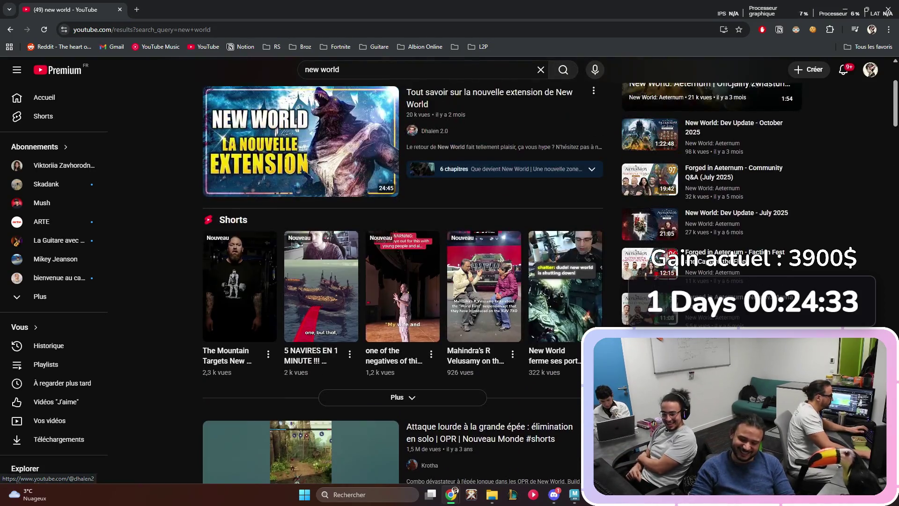
- Search 'new world gameplay' and open the Let's Play NEW WORLD playlist video
{"action": "key", "text": "slash"}
{"action": "type", "text": "gameplay"}
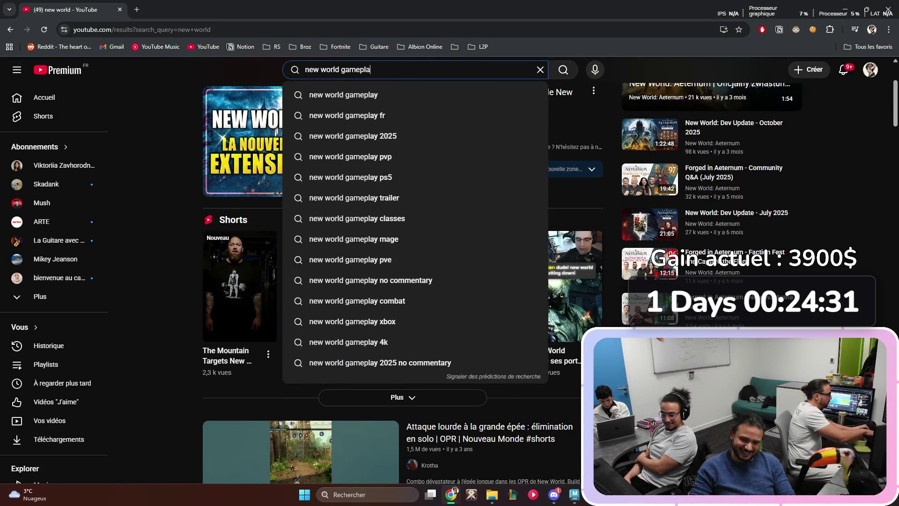
{"action": "key", "text": "Return"}
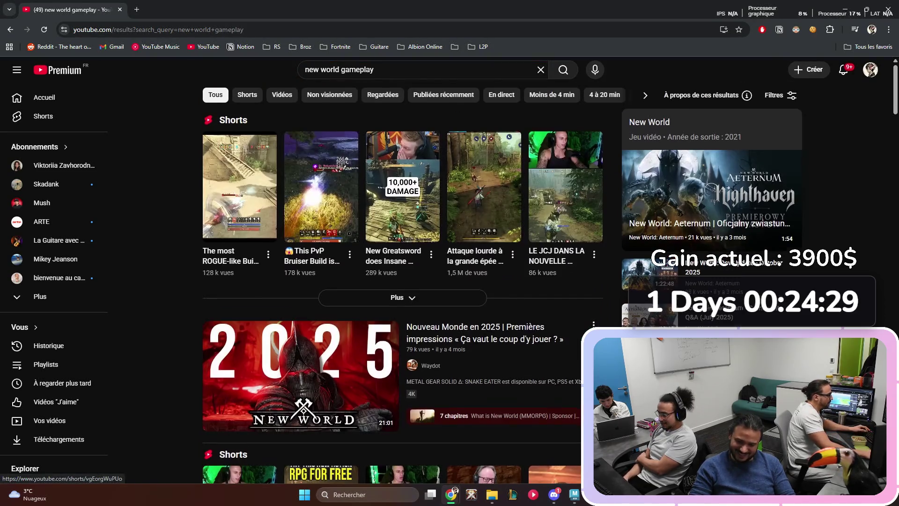
{"action": "scroll", "coordinate": [321, 211], "scroll_direction": "down", "scroll_amount": 3}
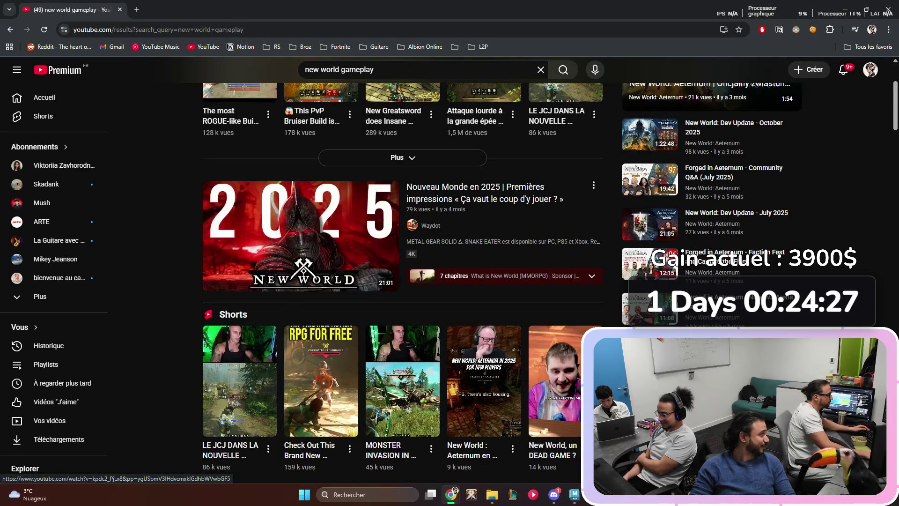
{"action": "scroll", "coordinate": [300, 243], "scroll_direction": "down", "scroll_amount": 7}
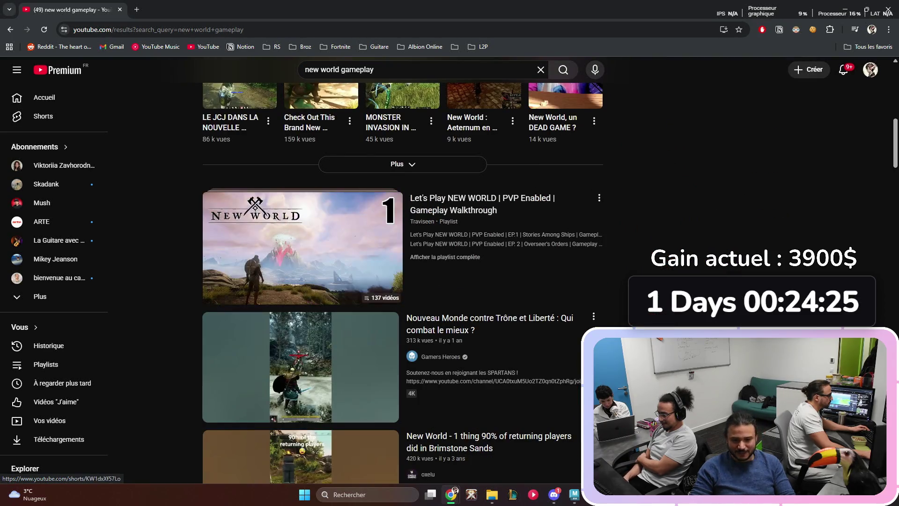
{"action": "scroll", "coordinate": [300, 201], "scroll_direction": "down", "scroll_amount": 2}
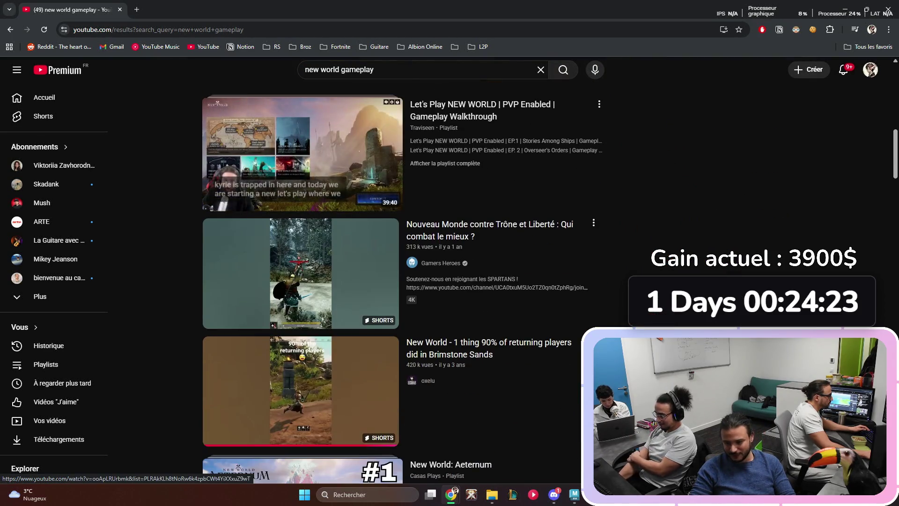
{"action": "scroll", "coordinate": [299, 159], "scroll_direction": "down", "scroll_amount": 5}
{"action": "scroll", "coordinate": [300, 160], "scroll_direction": "up", "scroll_amount": 6}
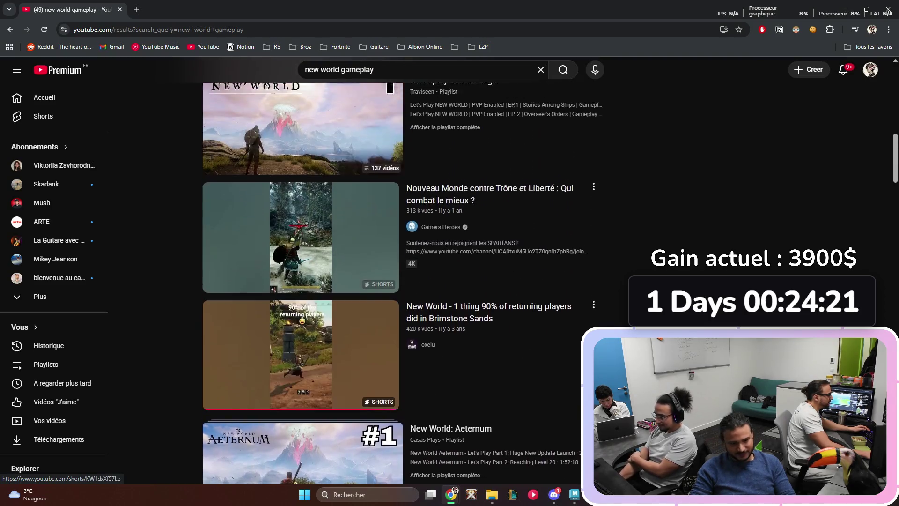
{"action": "left_click", "coordinate": [523, 253]}
- Briefly watch the Let's Play video, then search 'new world pvp' and watch the 9000+ Kills montage fullscreen
{"action": "double_click", "coordinate": [522, 253]}
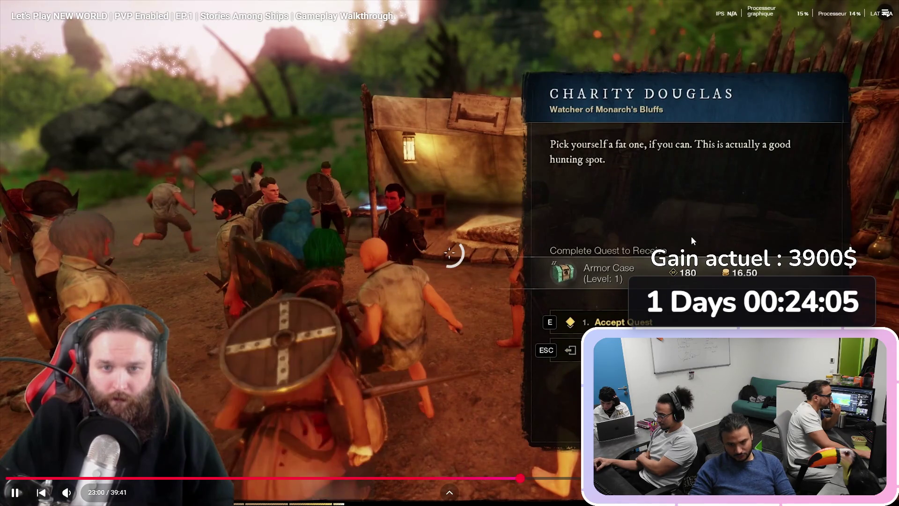
{"action": "key", "text": "Escape"}
{"action": "left_click", "coordinate": [422, 70]}
{"action": "key", "text": "BackSpace"}
{"action": "key", "text": "BackSpace"}
{"action": "key", "text": "BackSpace"}
{"action": "type", "text": "pvp"}
{"action": "key", "text": "Return"}
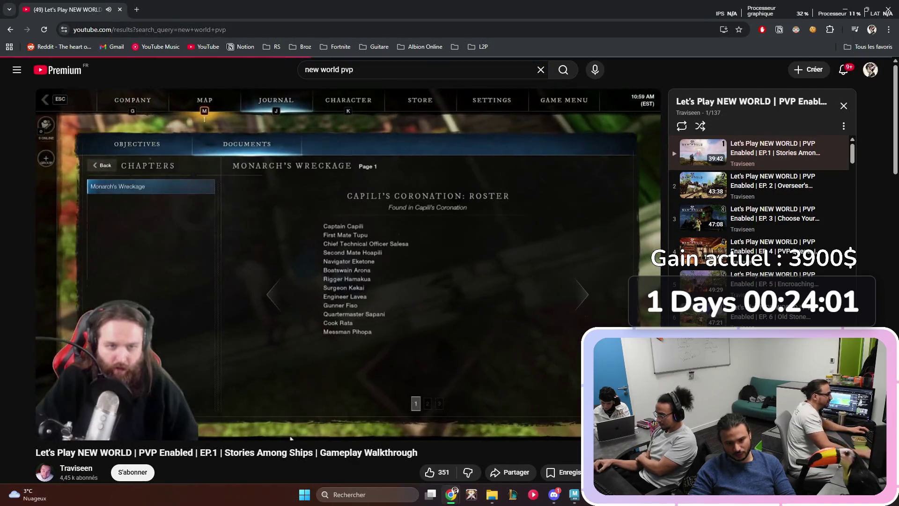
{"action": "scroll", "coordinate": [468, 281], "scroll_direction": "down", "scroll_amount": 5}
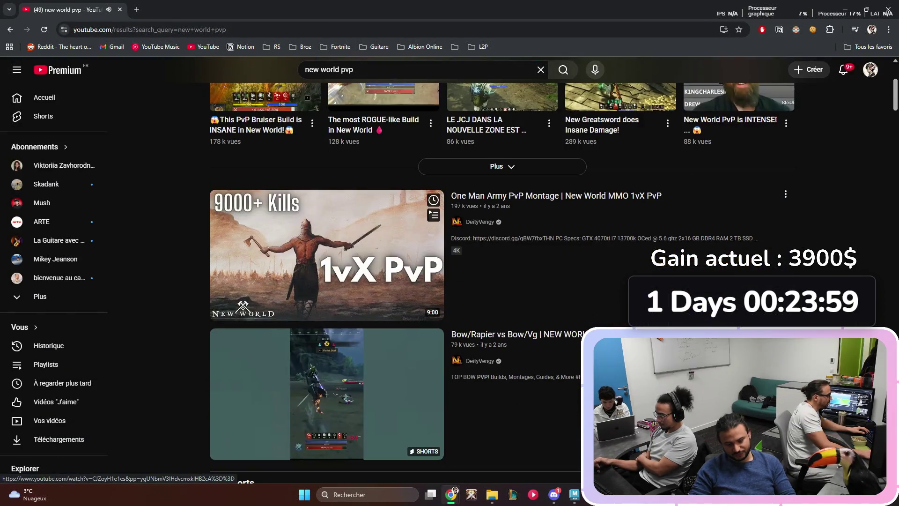
{"action": "left_click", "coordinate": [326, 257]}
{"action": "key", "text": "f"}
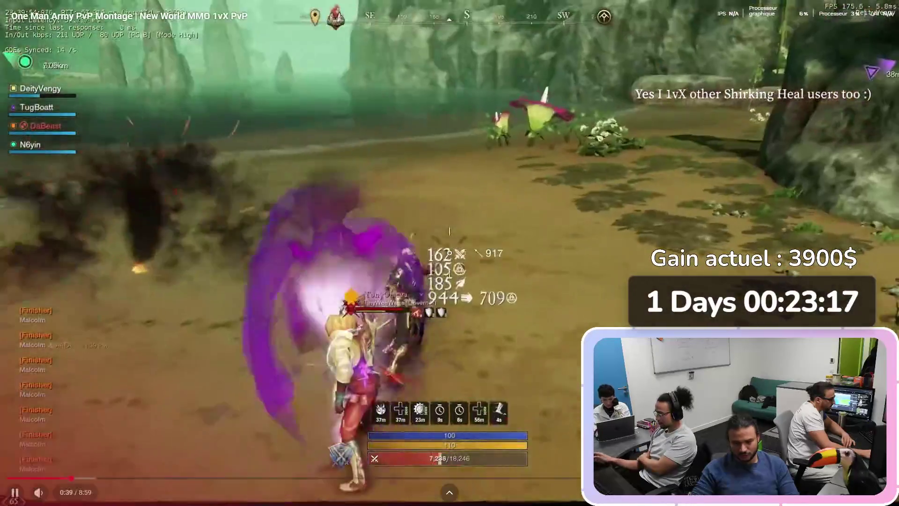
{"action": "key", "text": "Escape"}
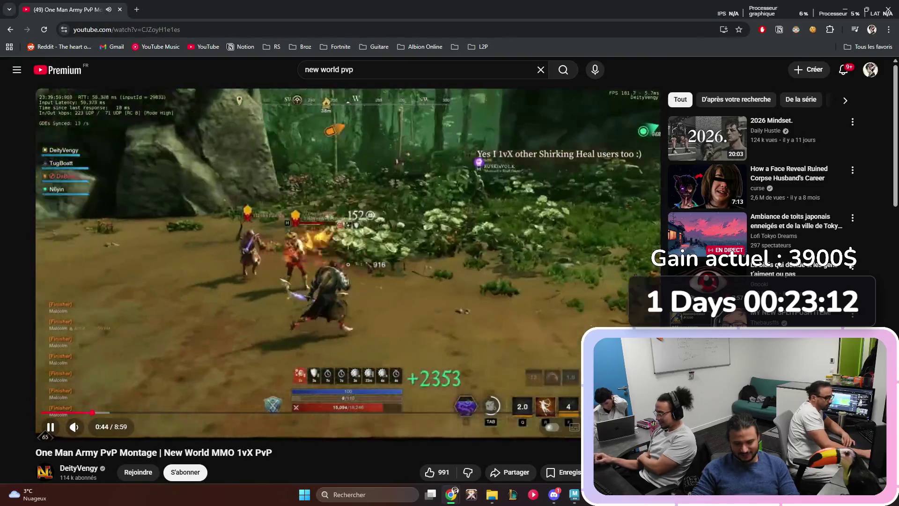
{"action": "double_click", "coordinate": [348, 262]}
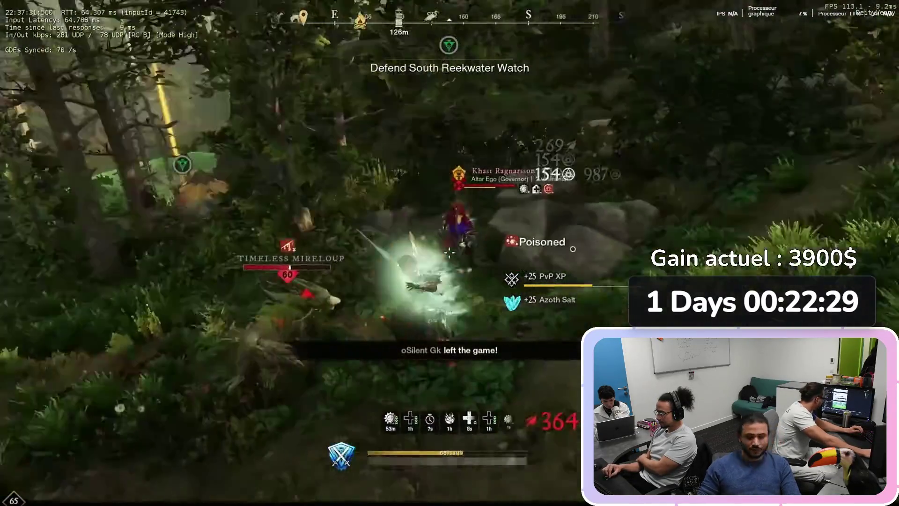
{"action": "mouse_move", "coordinate": [377, 393]}
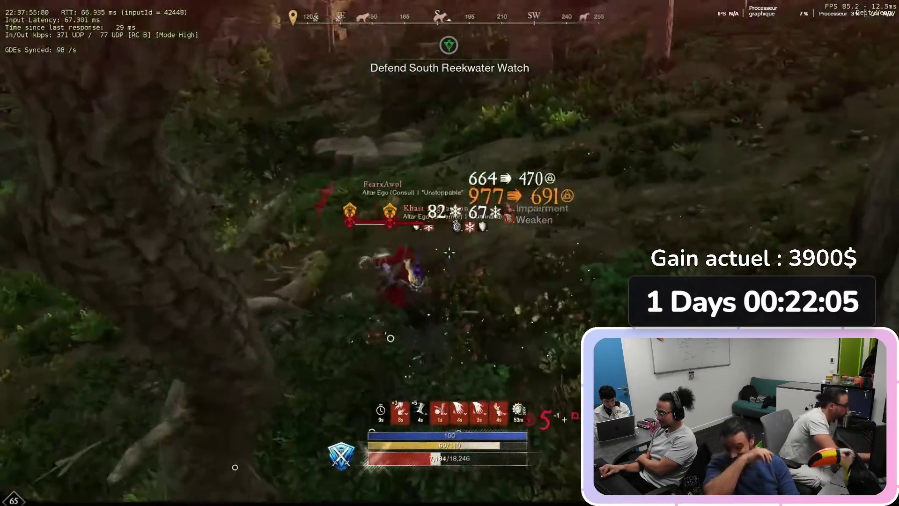
{"action": "key", "text": "Escape"}
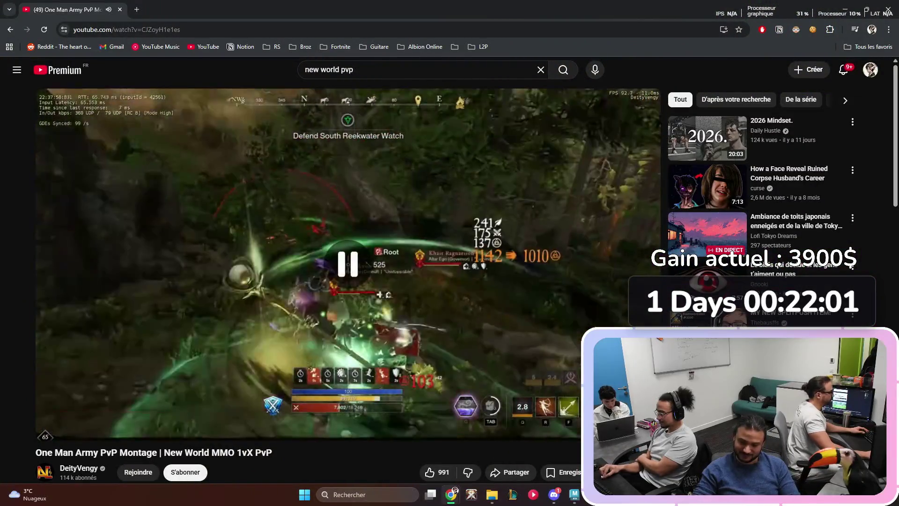
- Switch to UEFN, close the Content Drawer, and return to the browser
{"action": "key", "text": "alt+Tab"}
{"action": "key", "text": "ctrl+space"}
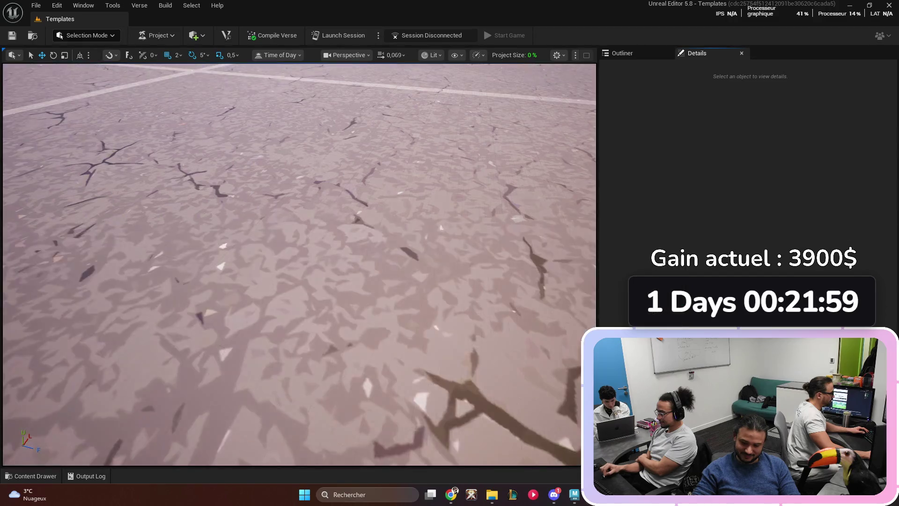
{"action": "key", "text": "alt+Tab"}
{"action": "key", "text": "alt+Tab"}
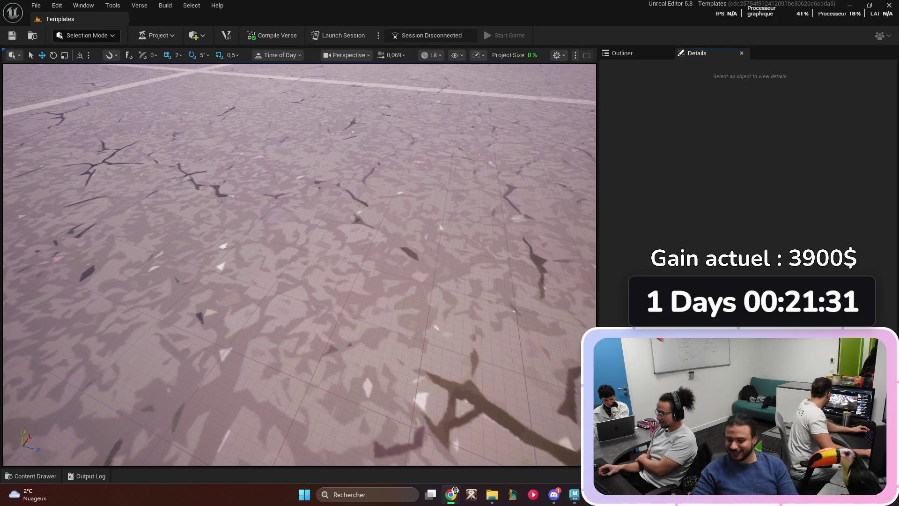
- Watch the Clair Obscur: Expedition 33 HDR video fullscreen, then return to UEFN's File menu
{"action": "key", "text": "alt+Tab"}
{"action": "key", "text": "f"}
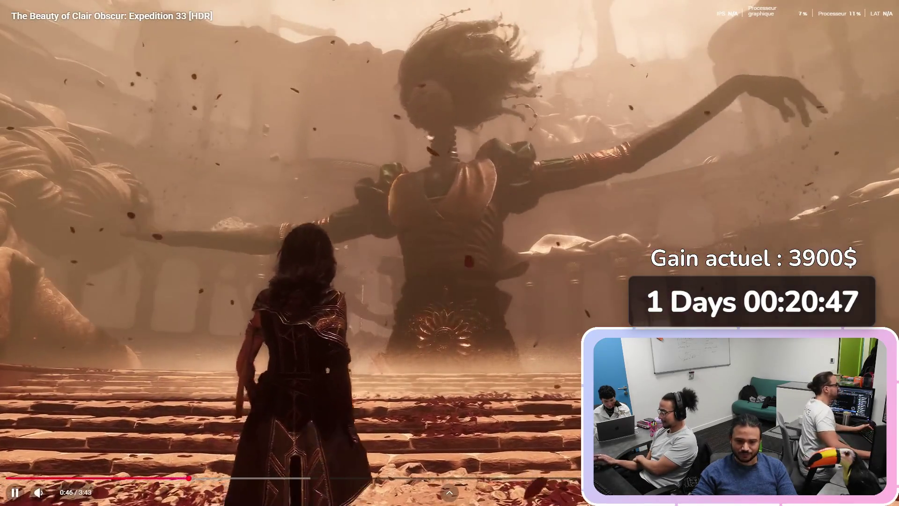
{"action": "key", "text": "Escape"}
{"action": "key", "text": "alt+Tab"}
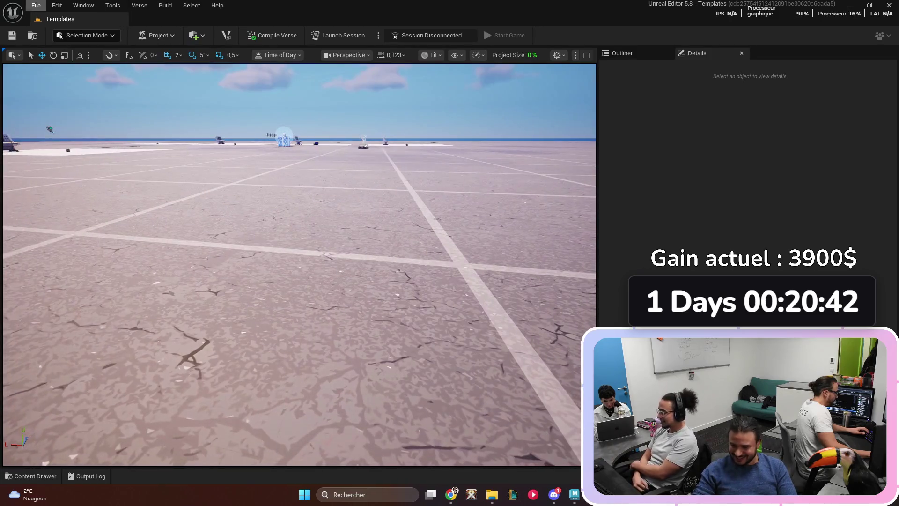
{"action": "left_click", "coordinate": [36, 5]}
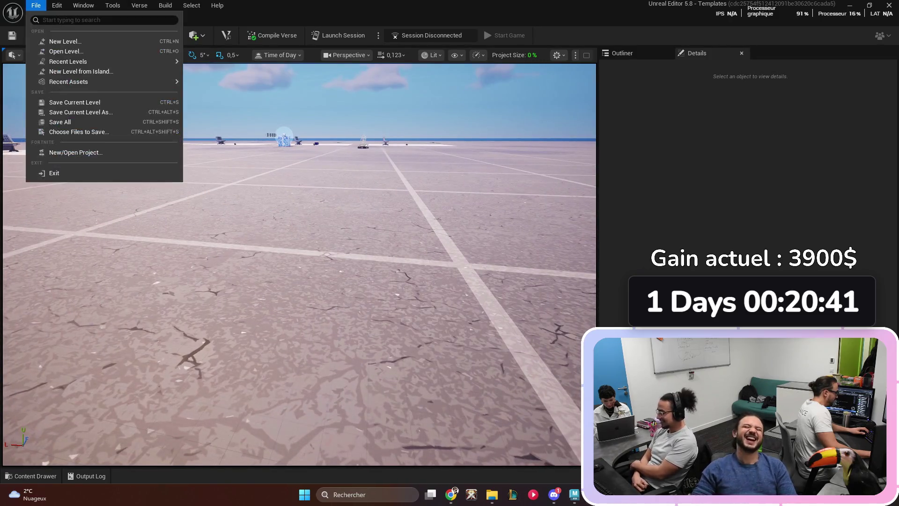
- Open the SlideAndChill project from the Project Browser
{"action": "left_click", "coordinate": [75, 152]}
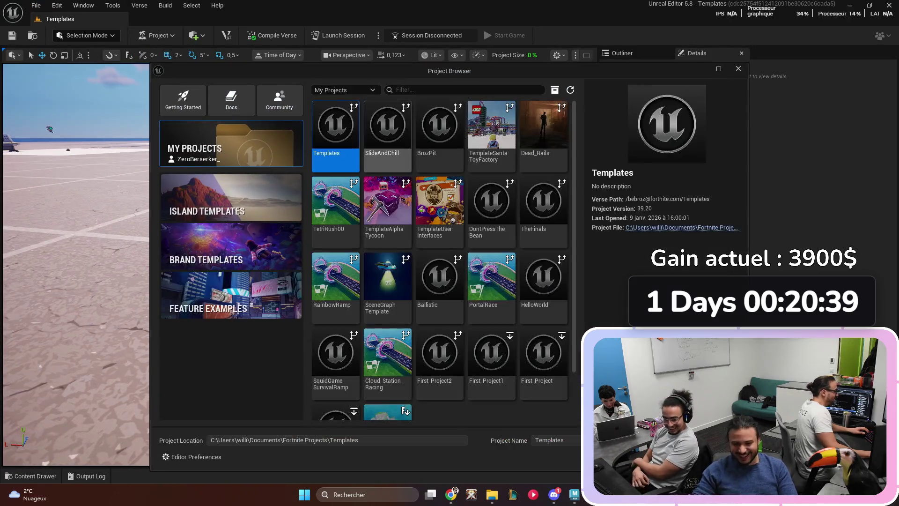
{"action": "double_click", "coordinate": [387, 126]}
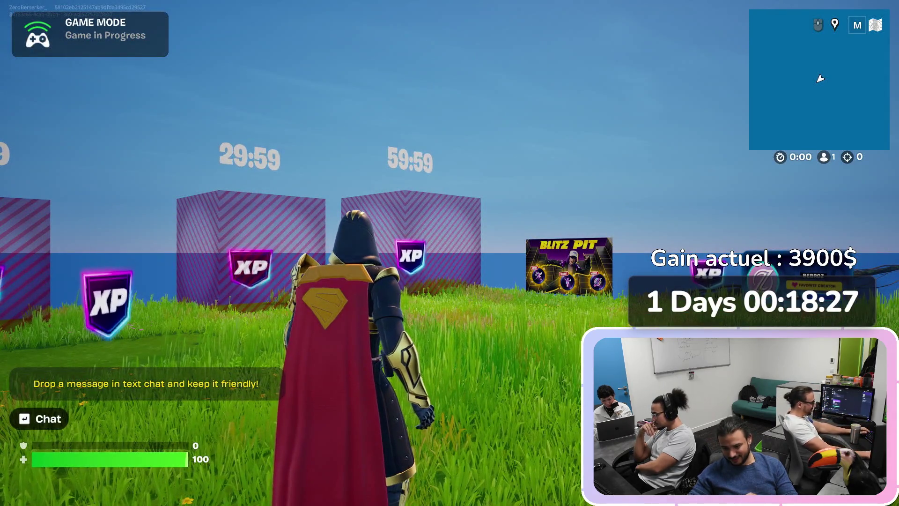
- Sprint across the grass, look out to sea, then run to the XP walls and climb one
{"action": "key", "text": "w"}
{"action": "key", "text": "w"}
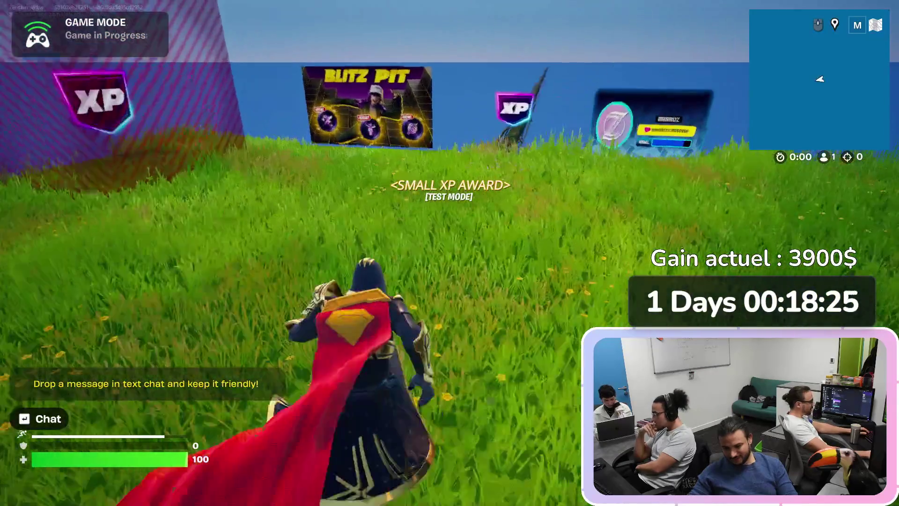
{"action": "key", "text": "w"}
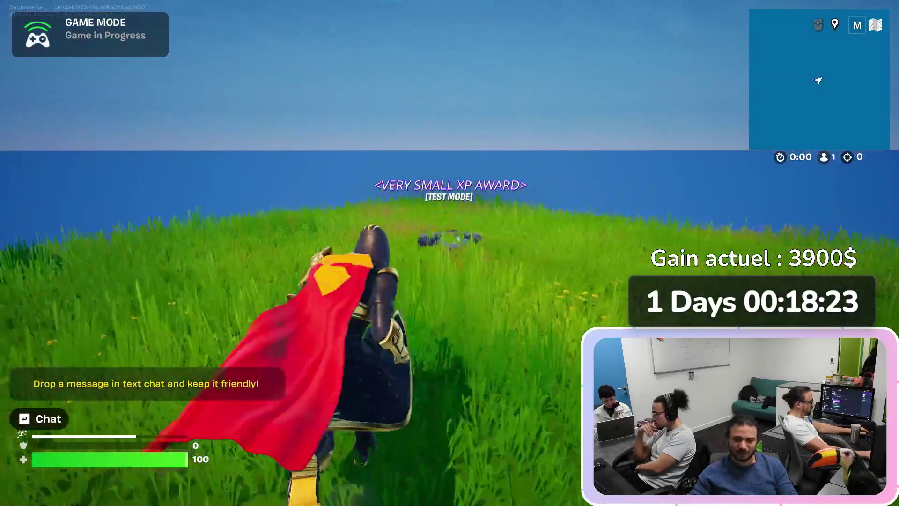
{"action": "key", "text": "w"}
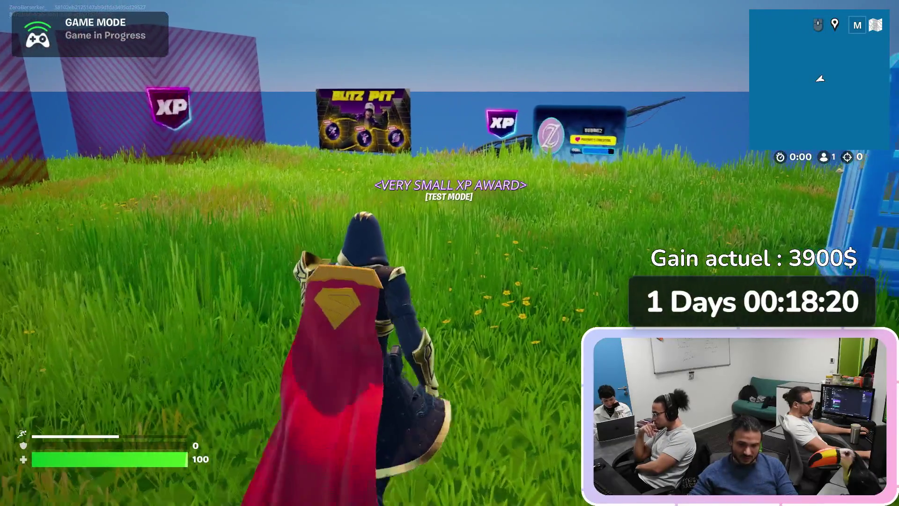
{"action": "key", "text": "w"}
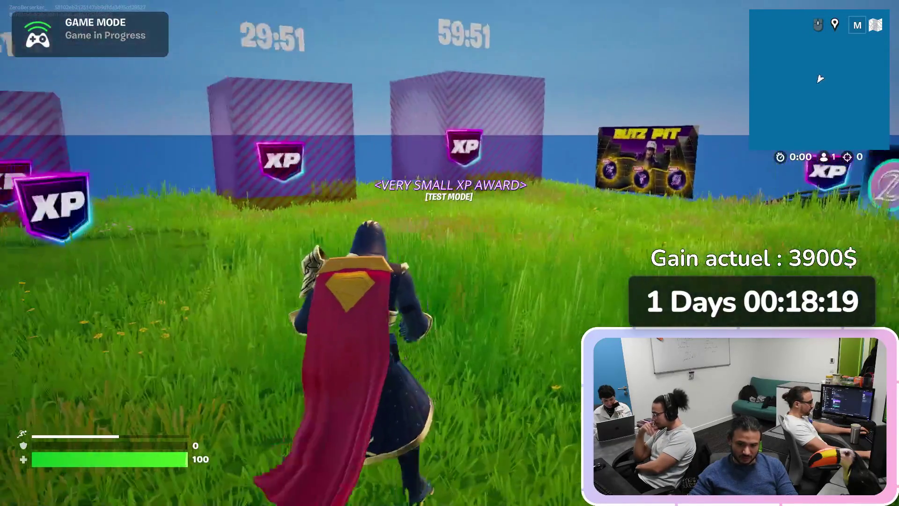
{"action": "key", "text": "w"}
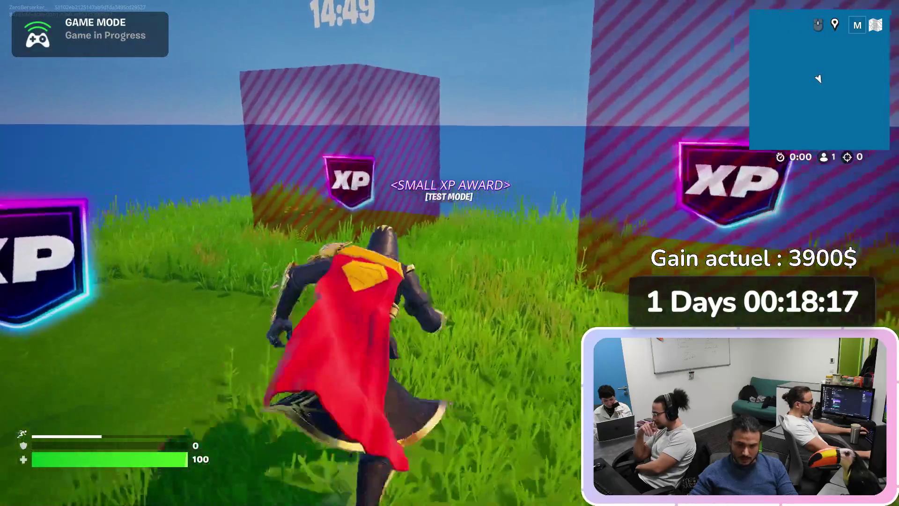
{"action": "key", "text": "w"}
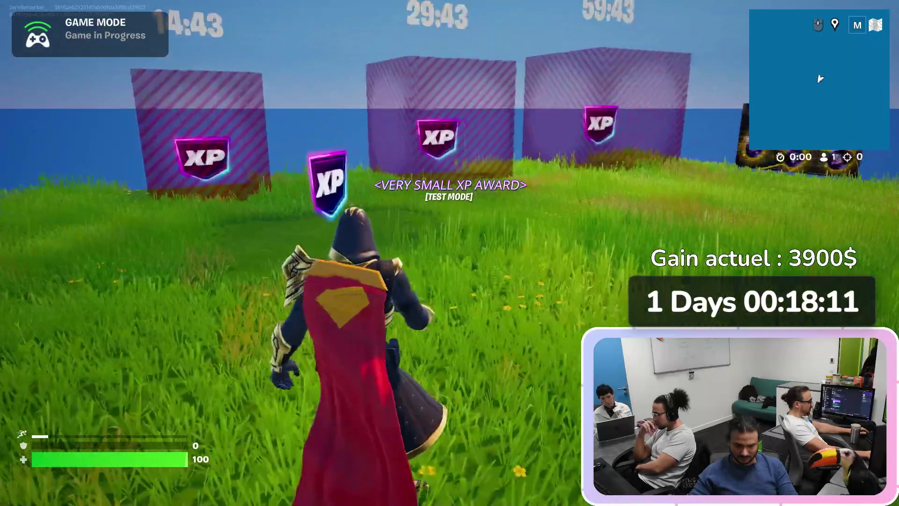
{"action": "key", "text": "w"}
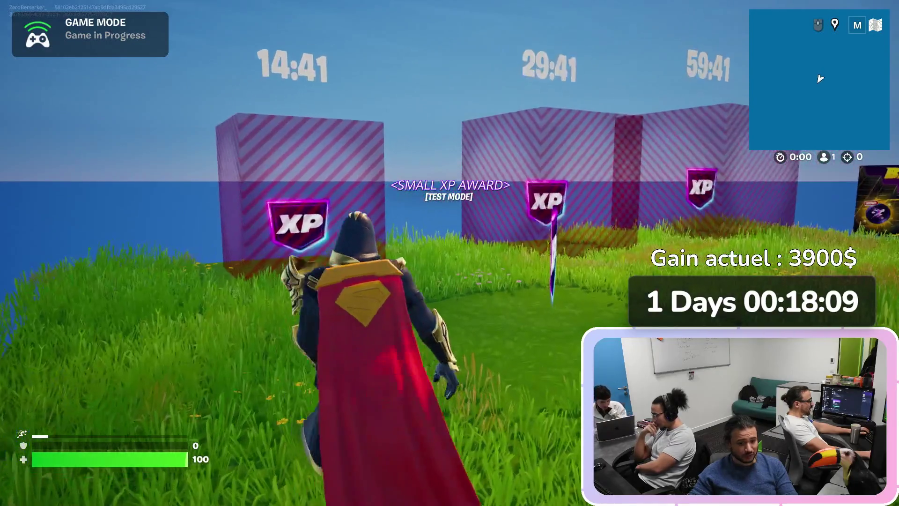
- Walk into the XP wall, then visit the creator billboard, outfit-change booth and Blitz Pit billboard
{"action": "key", "text": "d"}
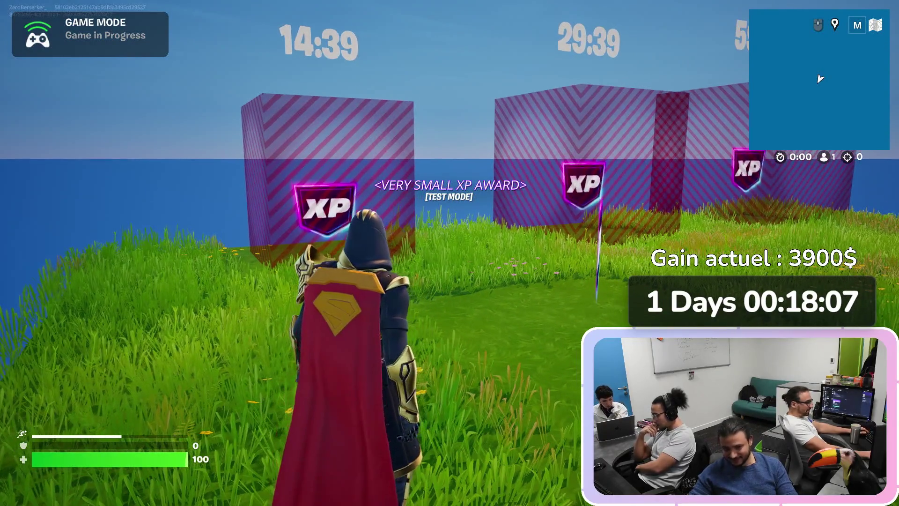
{"action": "key", "text": "w"}
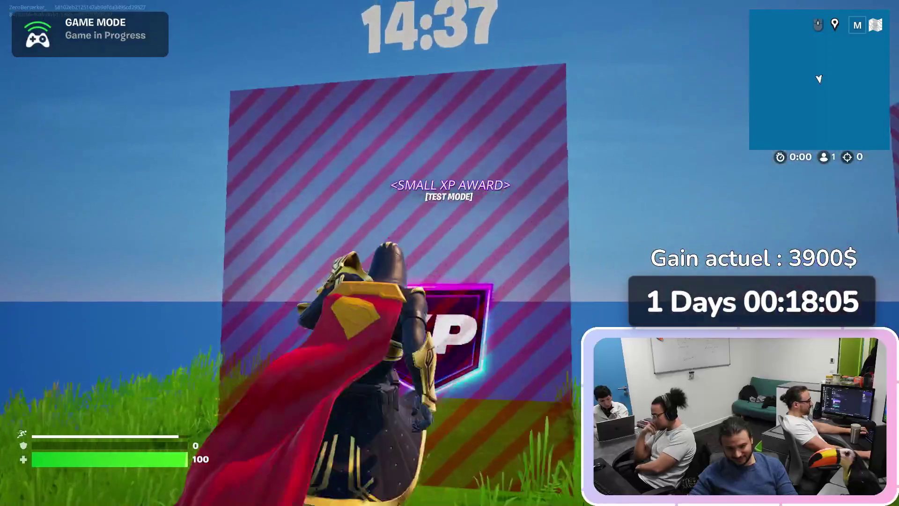
{"action": "key", "text": "s"}
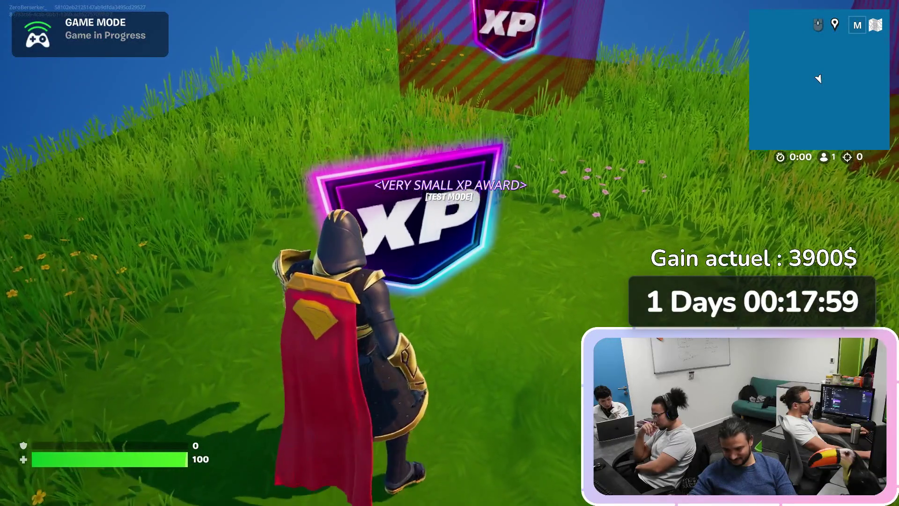
{"action": "key", "text": "w"}
{"action": "key", "text": "w"}
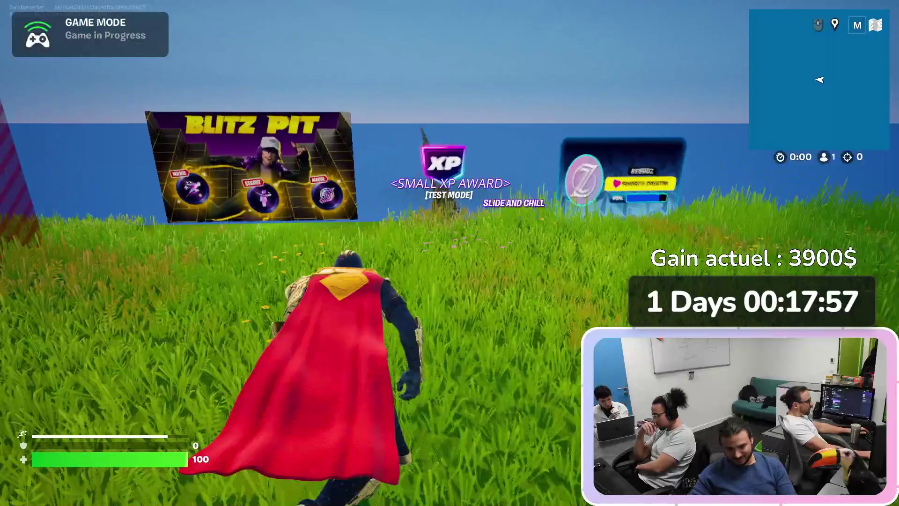
{"action": "key", "text": "s"}
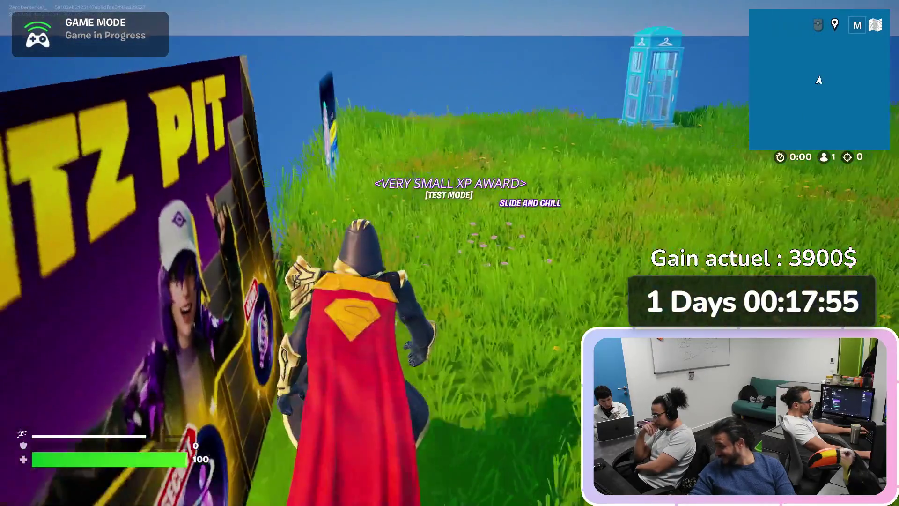
{"action": "key", "text": "w"}
{"action": "key", "text": "w"}
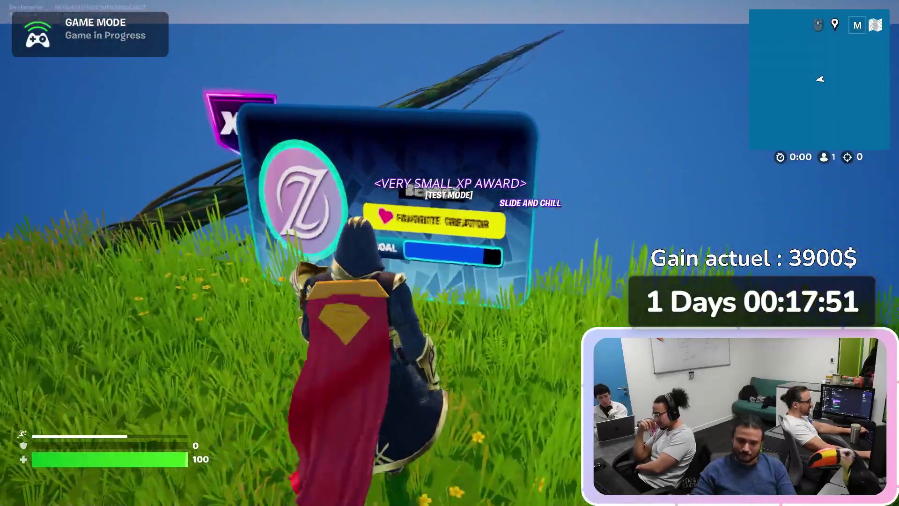
{"action": "key", "text": "w"}
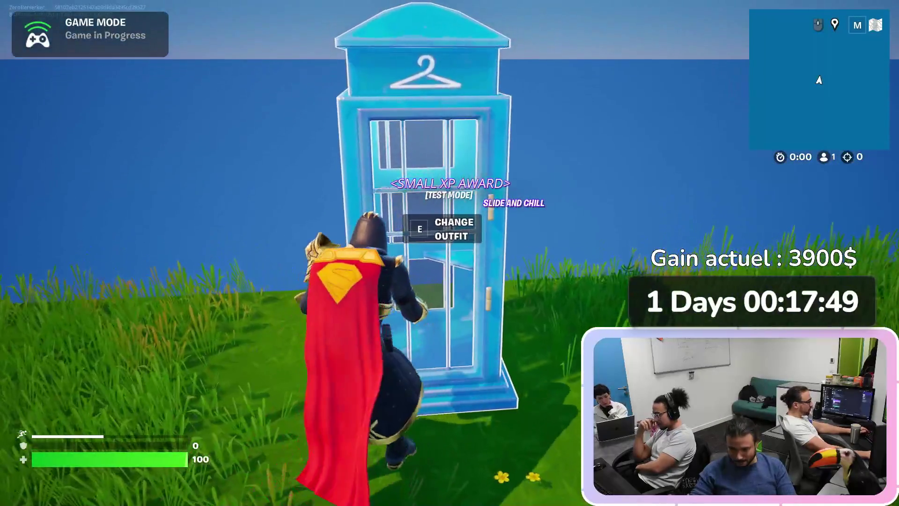
{"action": "key", "text": "w"}
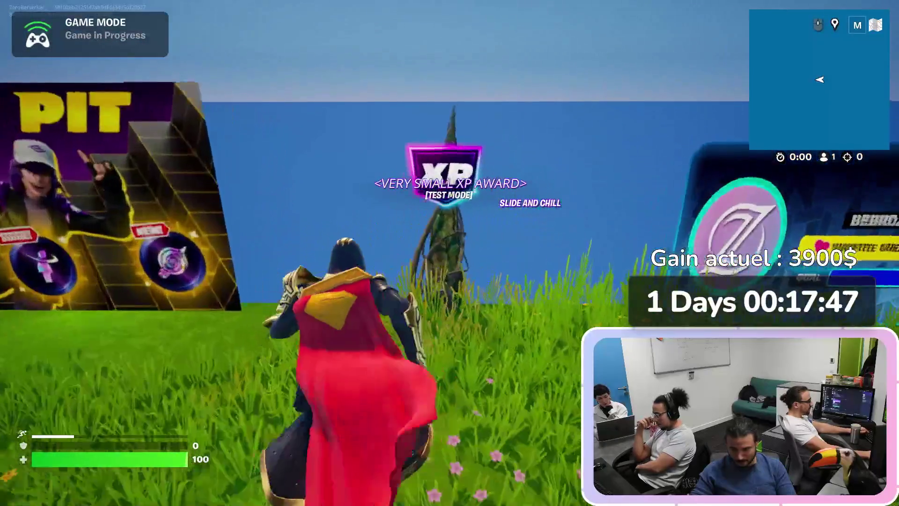
- Fly the editor viewport over the white platform and vine rope, then return to Fortnite
{"action": "key", "text": "alt+Tab"}
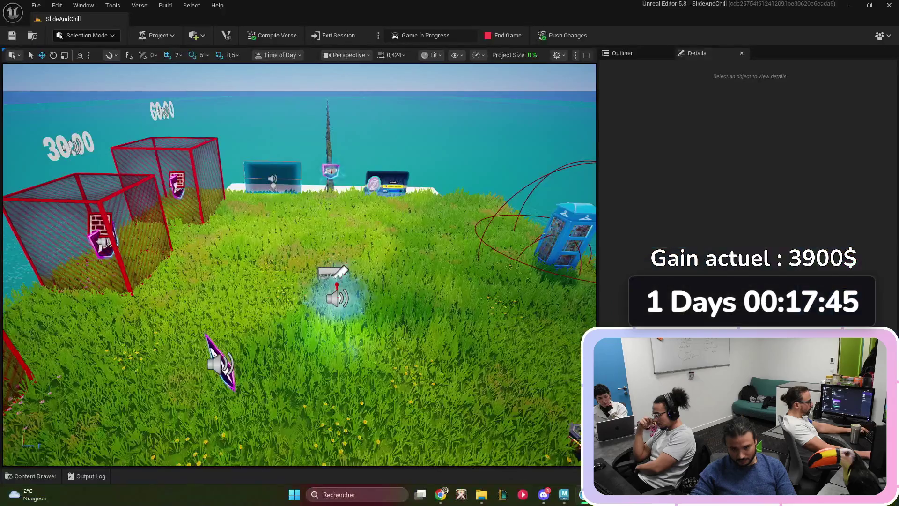
{"action": "key", "text": "w"}
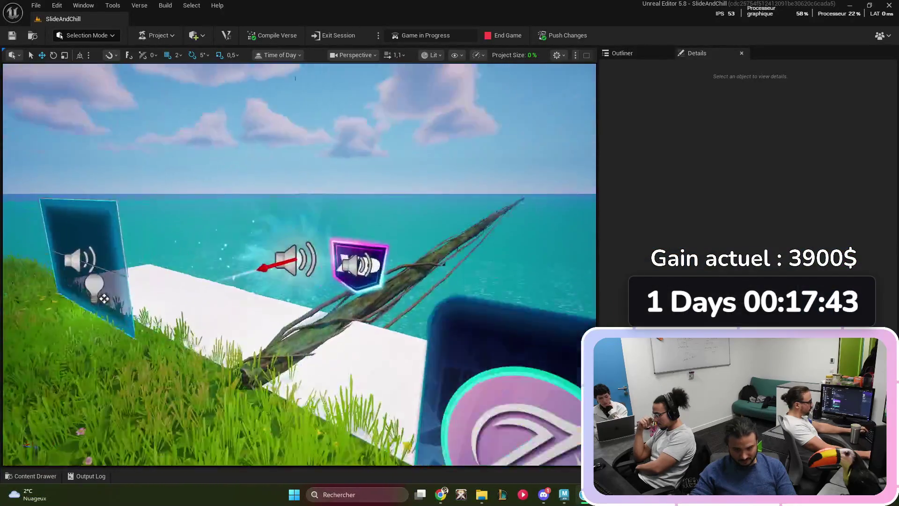
{"action": "key", "text": "w"}
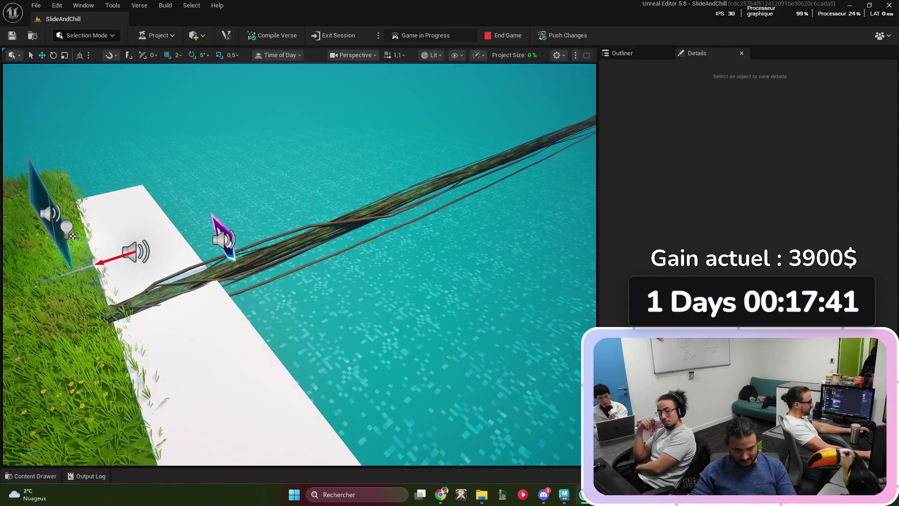
{"action": "key", "text": "alt+Tab"}
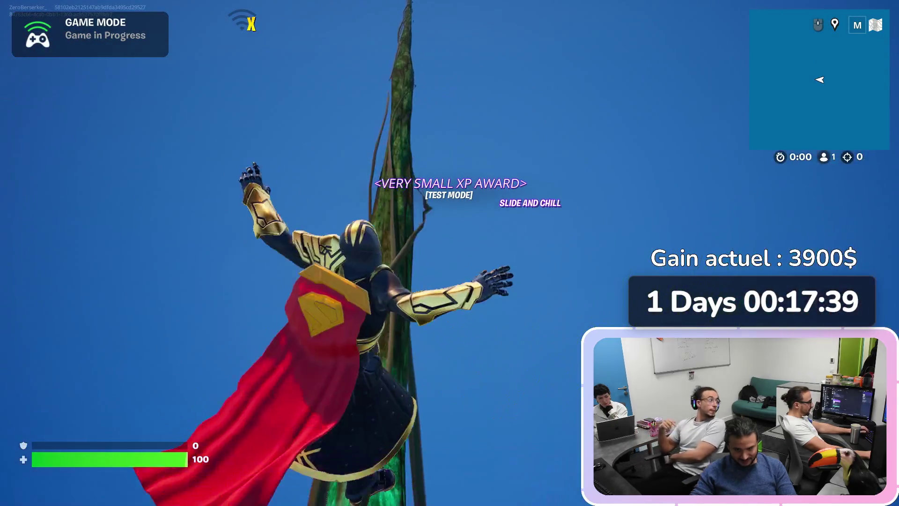
- Climb the vine for doubled XP, bring up the game menu, and switch to the editor
{"action": "key", "text": "w"}
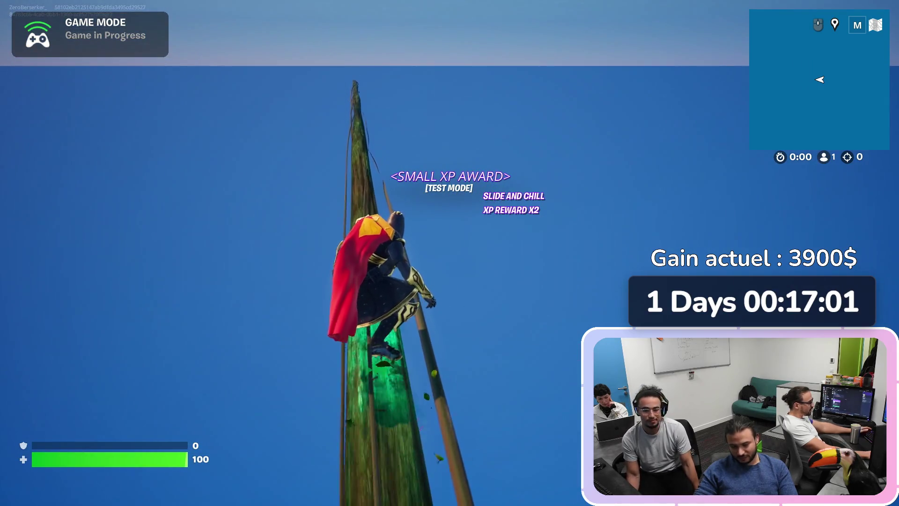
{"action": "key", "text": "Escape"}
{"action": "key", "text": "alt+Tab"}
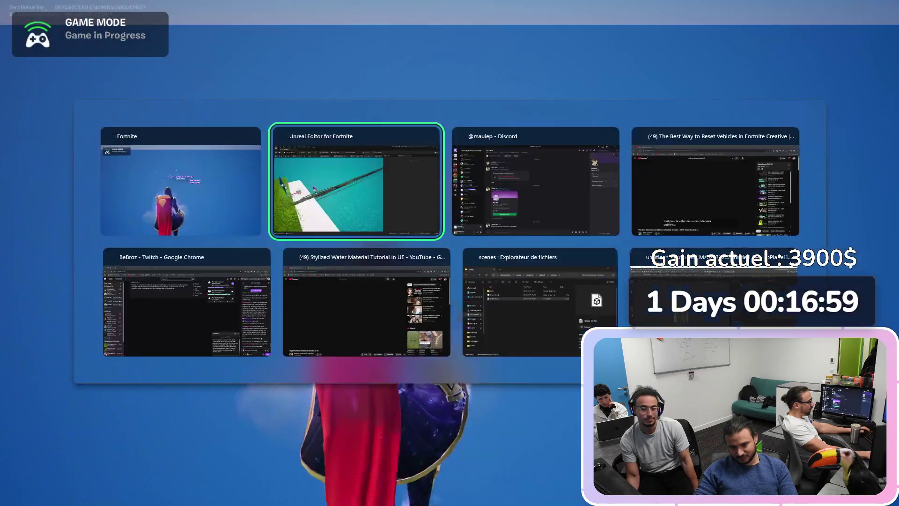
- Fly the editor camera low over the red boxes, then open Fortnite's in-game menu
{"action": "scroll", "coordinate": [300, 265], "scroll_direction": "down", "scroll_amount": 5}
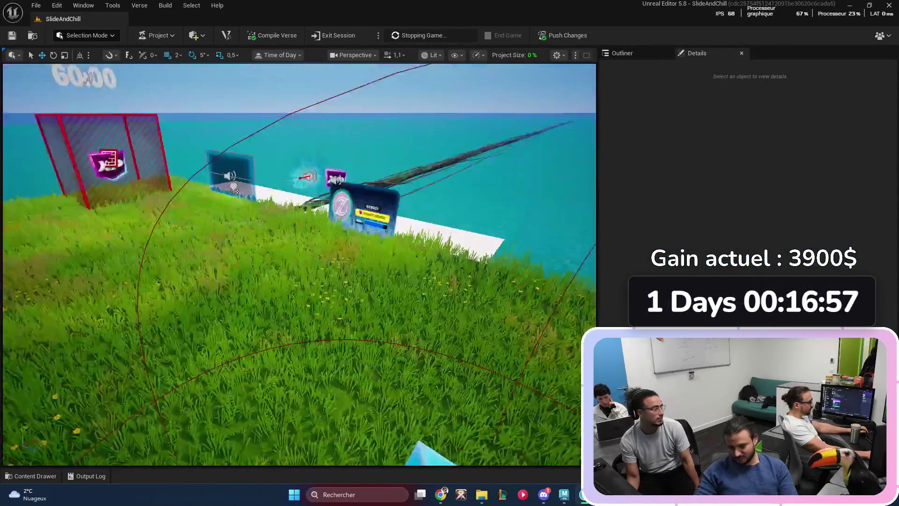
{"action": "key", "text": "w"}
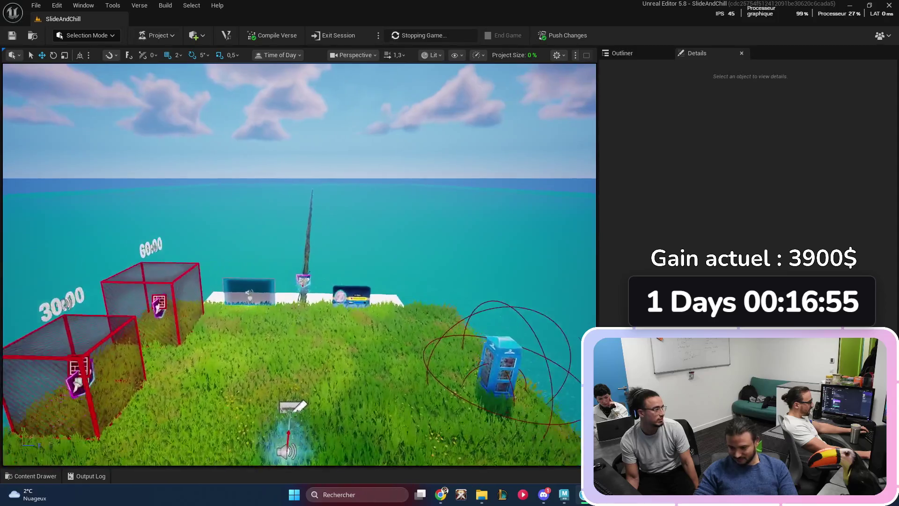
{"action": "key", "text": "s"}
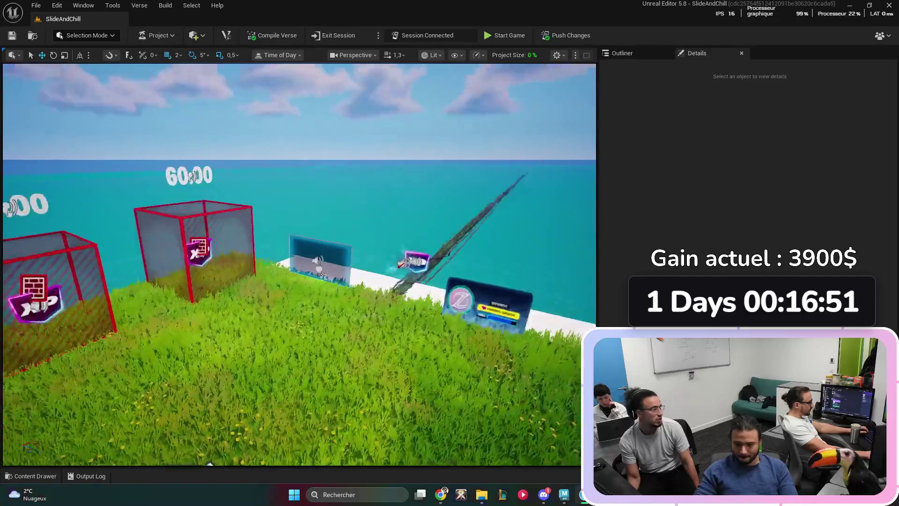
{"action": "key", "text": "alt+Tab"}
{"action": "key", "text": "Escape"}
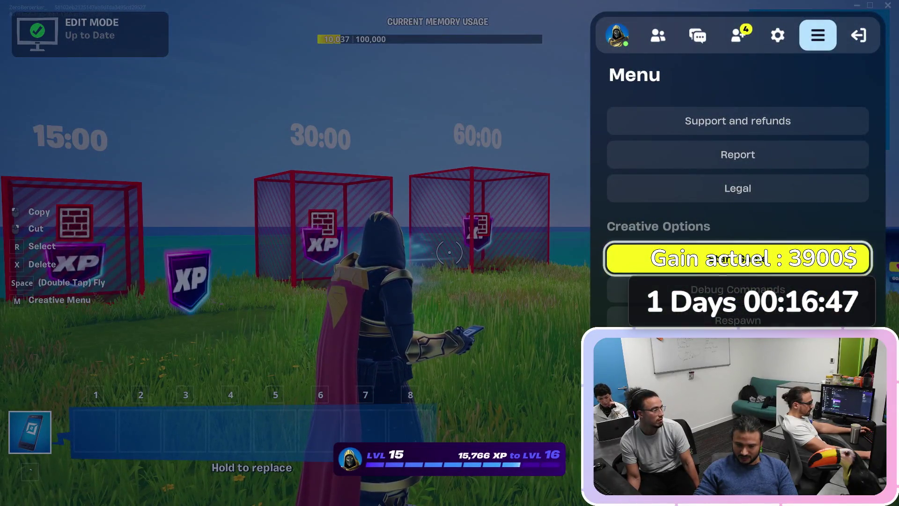
- Return to the lobby and launch the BEST SLIDE AND CHILL island
{"action": "left_click", "coordinate": [858, 35]}
{"action": "left_click", "coordinate": [737, 121]}
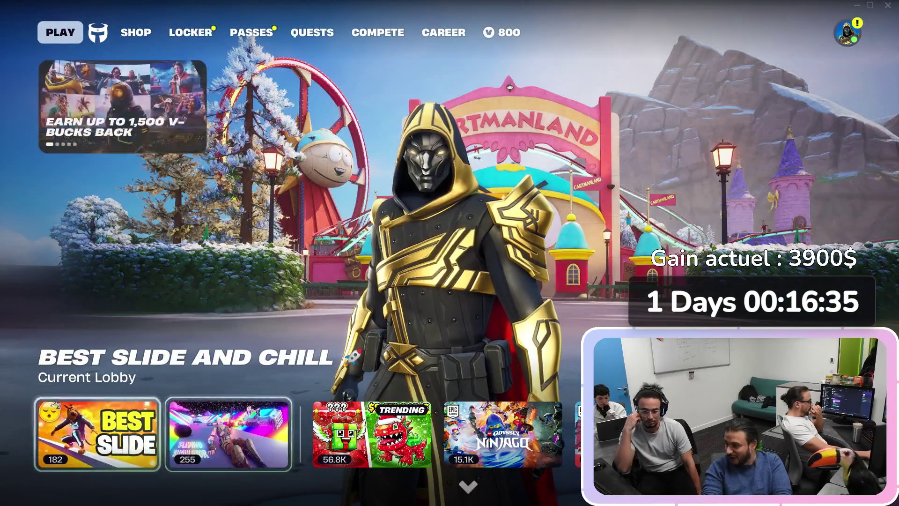
{"action": "mouse_move", "coordinate": [228, 434]}
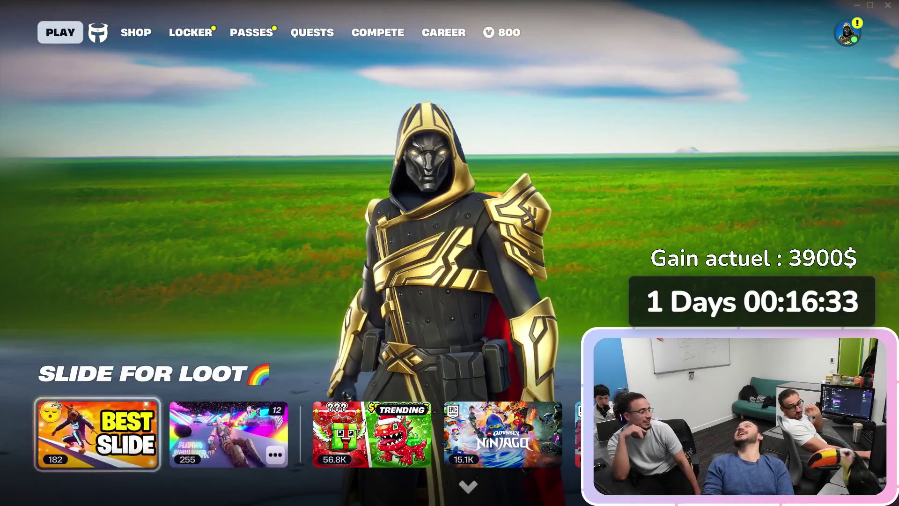
{"action": "mouse_move", "coordinate": [97, 434]}
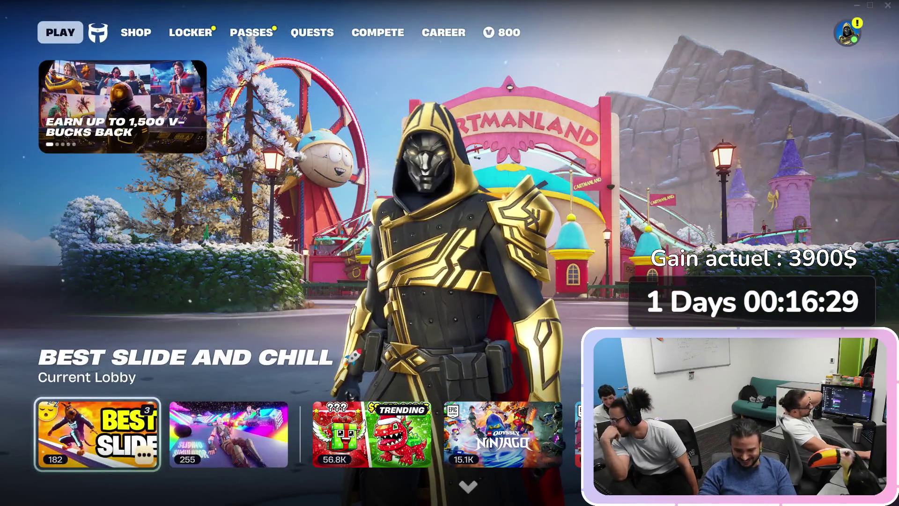
{"action": "left_click", "coordinate": [97, 434]}
{"action": "key", "text": "Return"}
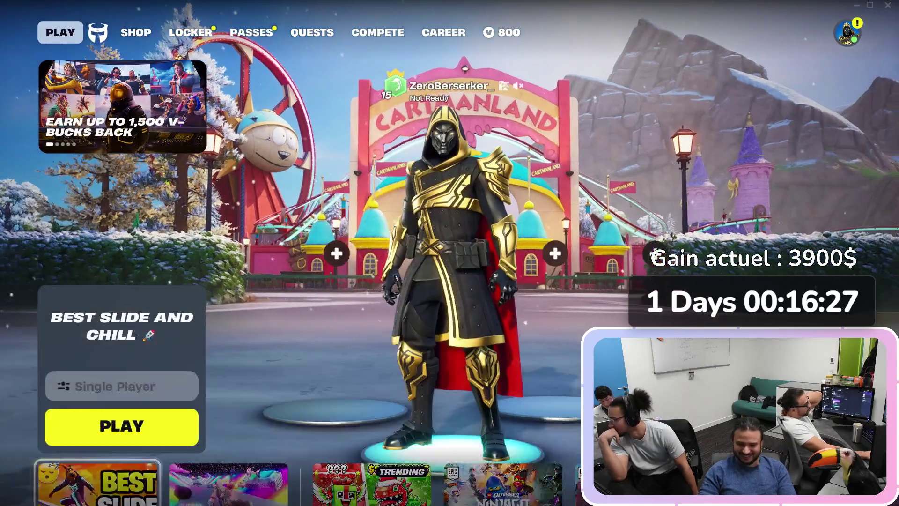
{"action": "key", "text": "Return"}
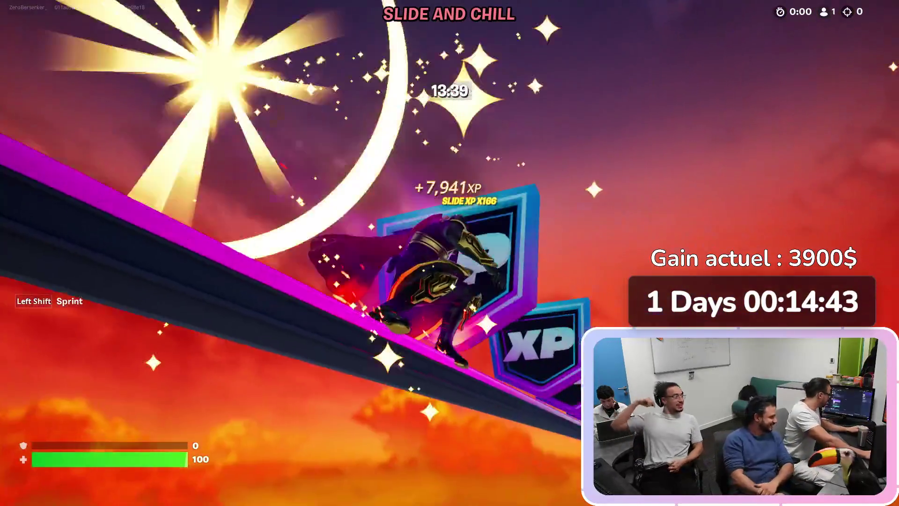
- Finish the slide run at +7,941 XP and switch to the Fortnite.GG page
{"action": "key", "text": "alt+Tab"}
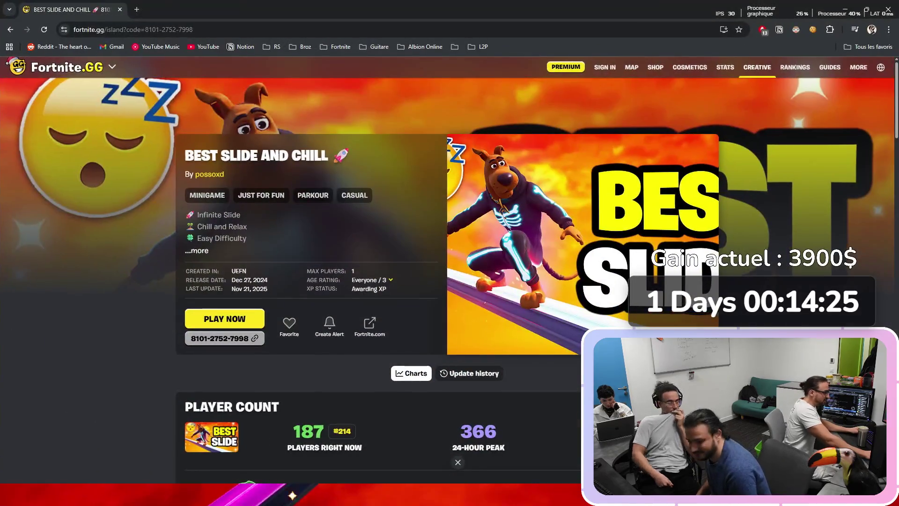
- On the island's Fortnite.GG stats page, set the Player Count chart to the 1M range
{"action": "key", "text": "alt+Tab"}
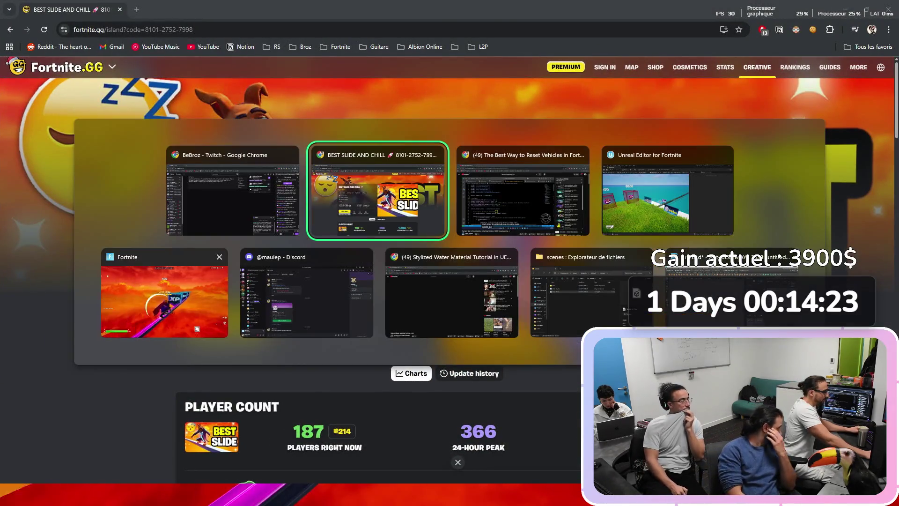
{"action": "key", "text": "alt+Tab"}
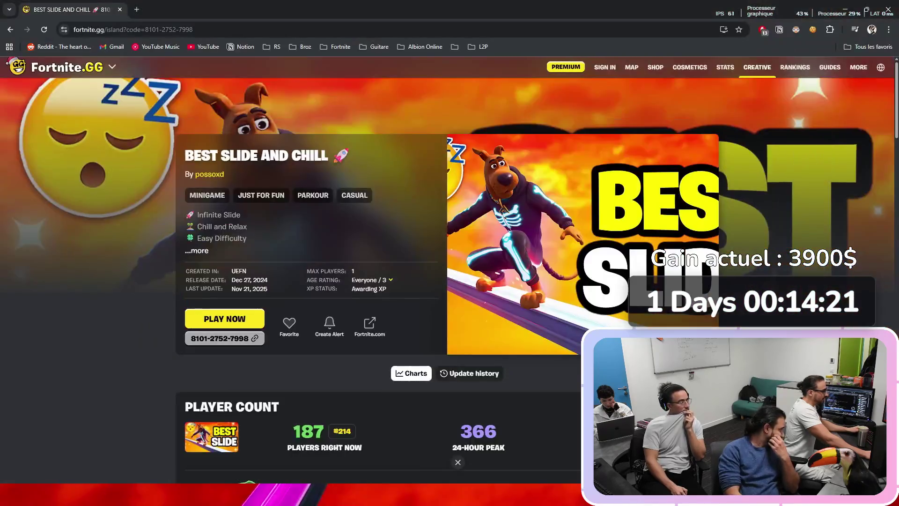
{"action": "scroll", "coordinate": [447, 281], "scroll_direction": "down", "scroll_amount": 12}
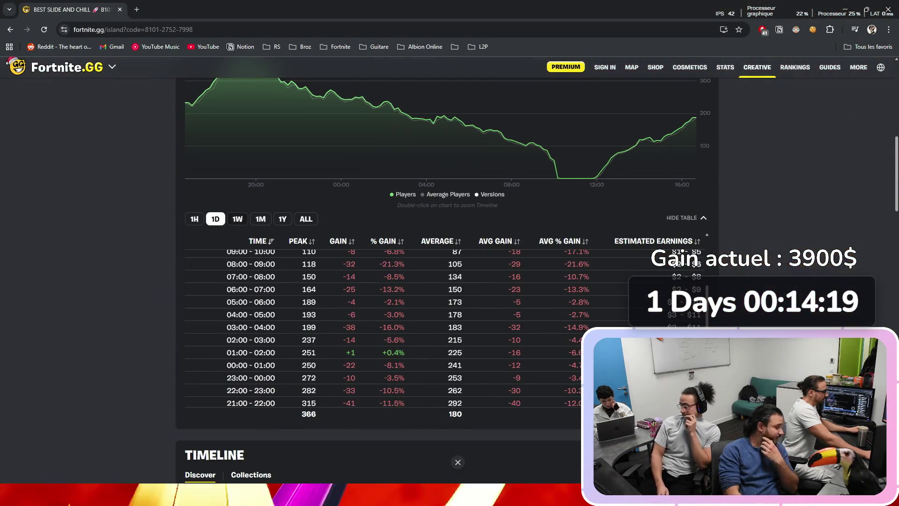
{"action": "scroll", "coordinate": [617, 147], "scroll_direction": "down", "scroll_amount": 2}
{"action": "scroll", "coordinate": [422, 304], "scroll_direction": "up", "scroll_amount": 5}
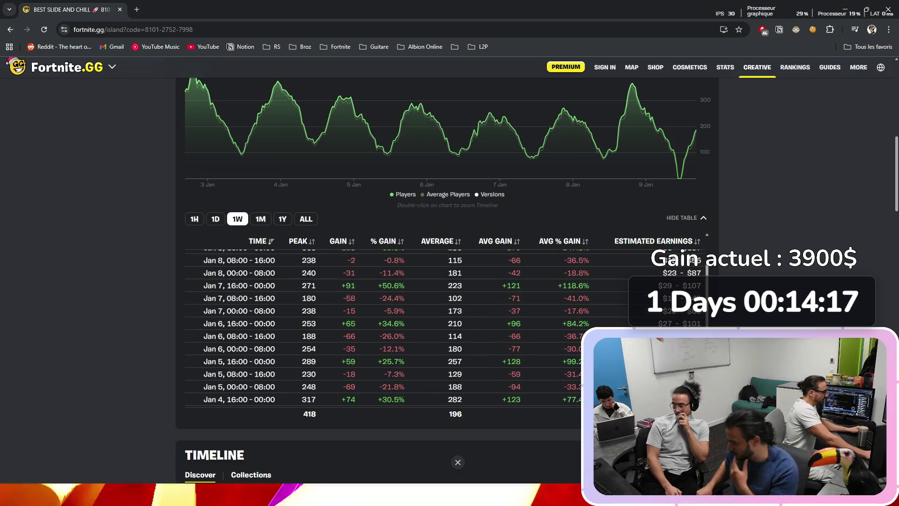
{"action": "left_click", "coordinate": [260, 219]}
{"action": "scroll", "coordinate": [421, 304], "scroll_direction": "up", "scroll_amount": 5}
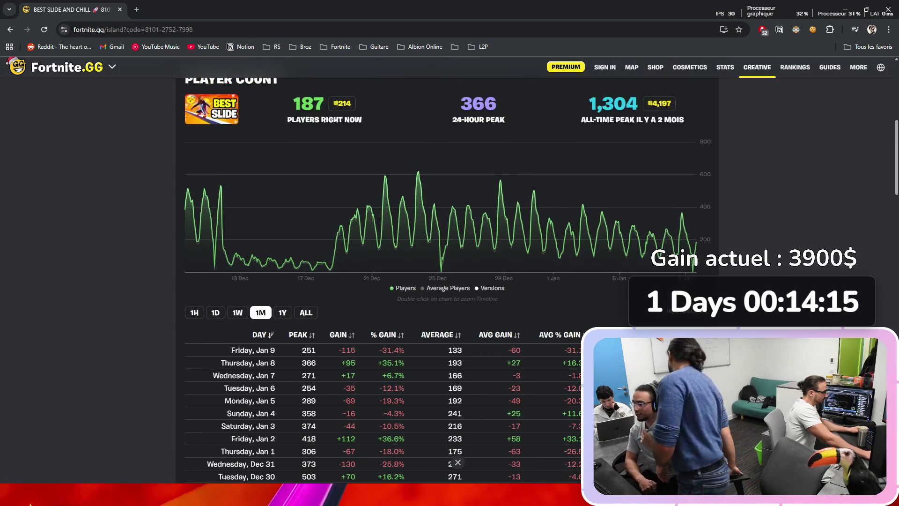
{"action": "scroll", "coordinate": [421, 140], "scroll_direction": "down", "scroll_amount": 3}
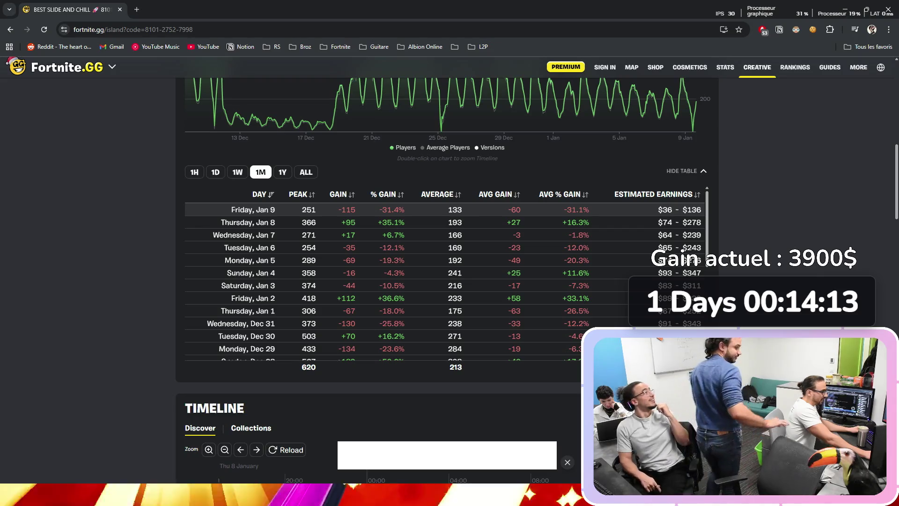
- Set the player-count chart to the 1Y range, then glance at Fortnite and come back
{"action": "left_click", "coordinate": [282, 172]}
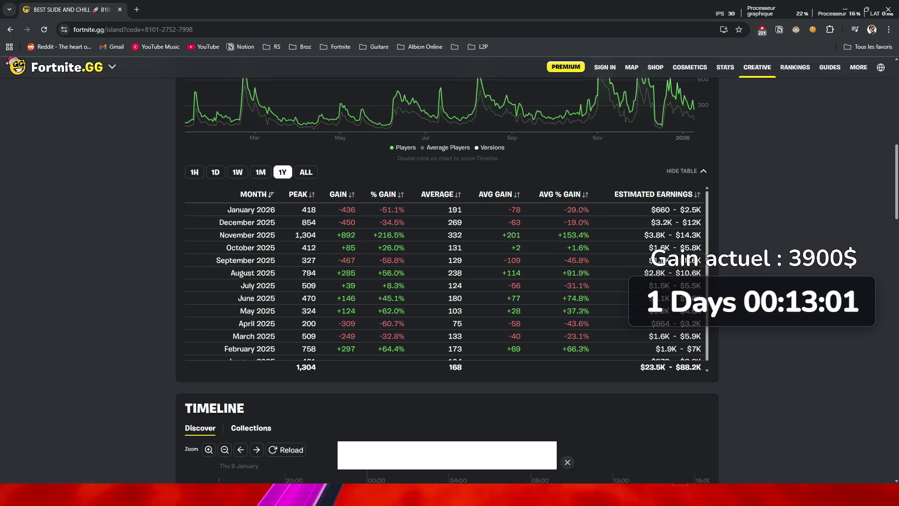
{"action": "key", "text": "alt+Tab"}
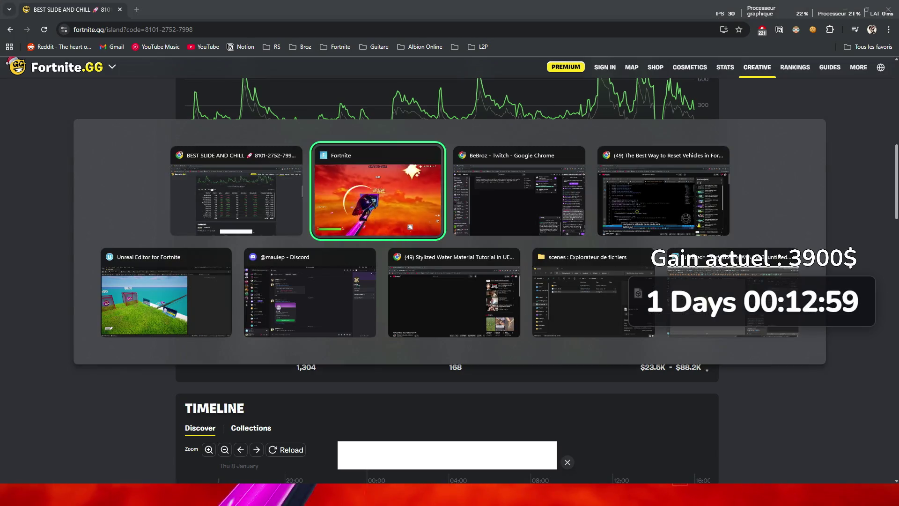
{"action": "key", "text": "alt+Tab"}
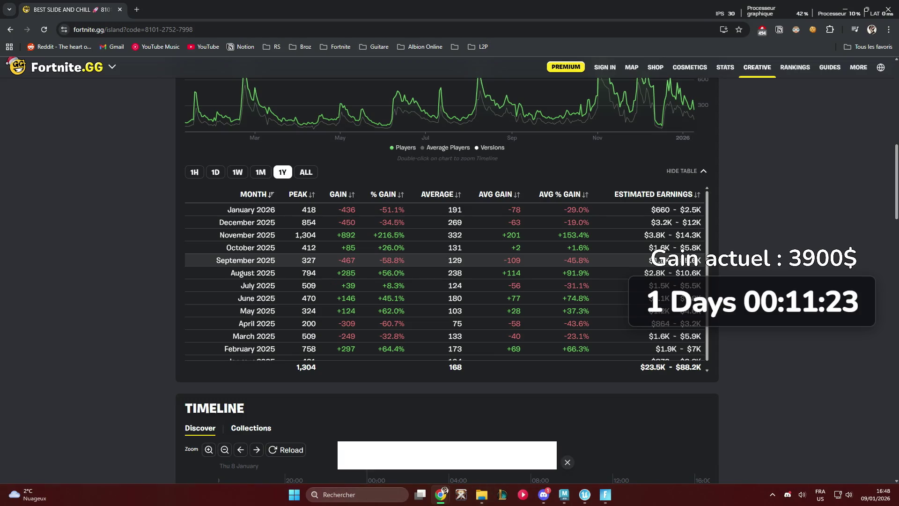
- Open Fortnite's side panel, then return to the editor and turn the camera toward the red trigger volume
{"action": "mouse_move", "coordinate": [295, 120]}
{"action": "key", "text": "alt+Tab"}
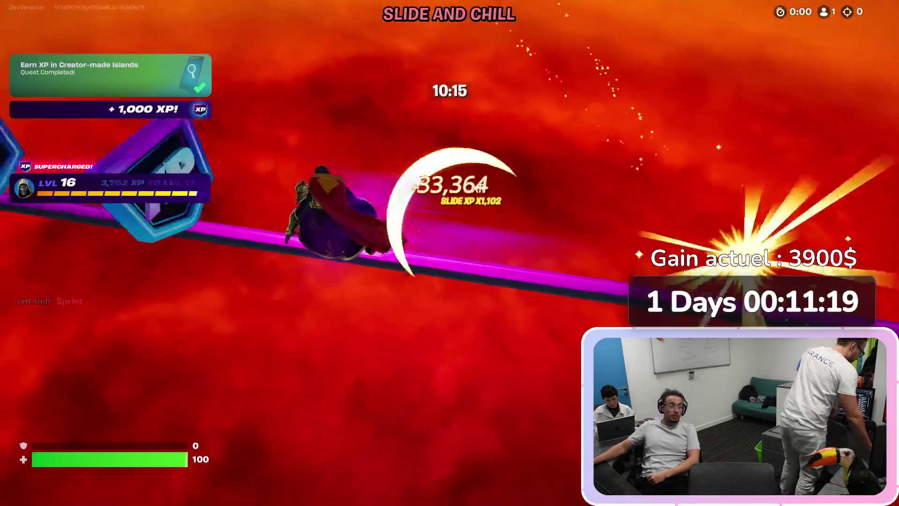
{"action": "key", "text": "Escape"}
{"action": "key", "text": "Escape"}
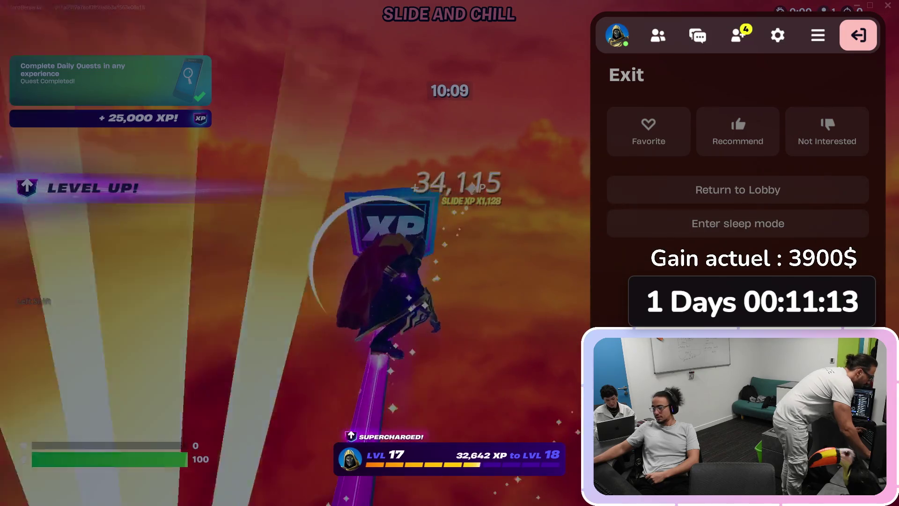
{"action": "key", "text": "alt+Tab"}
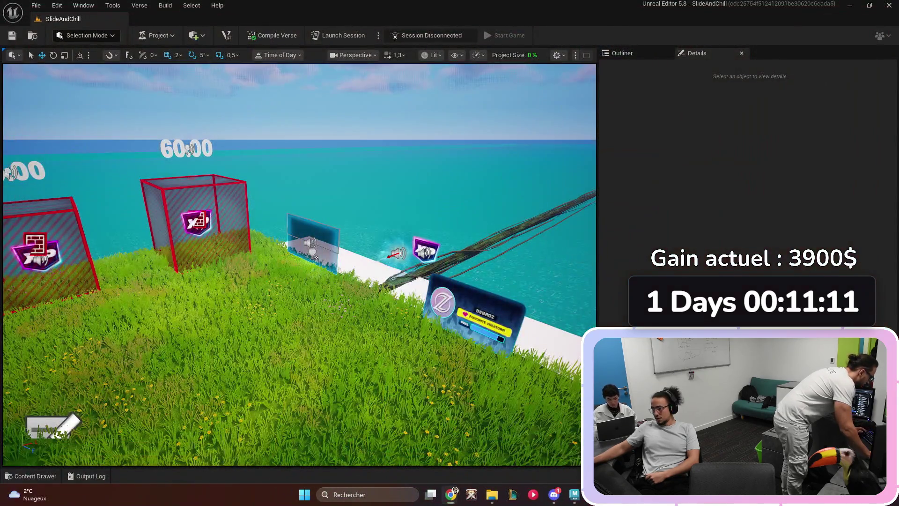
{"action": "key", "text": "a"}
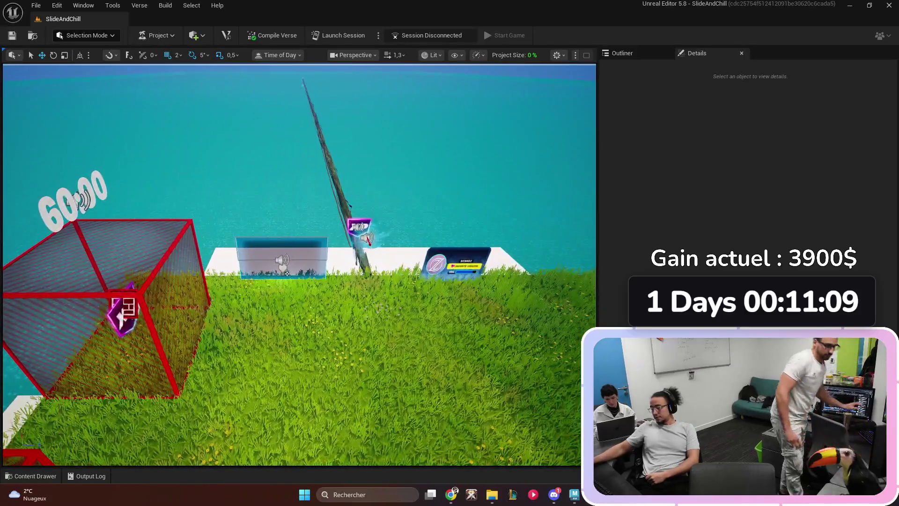